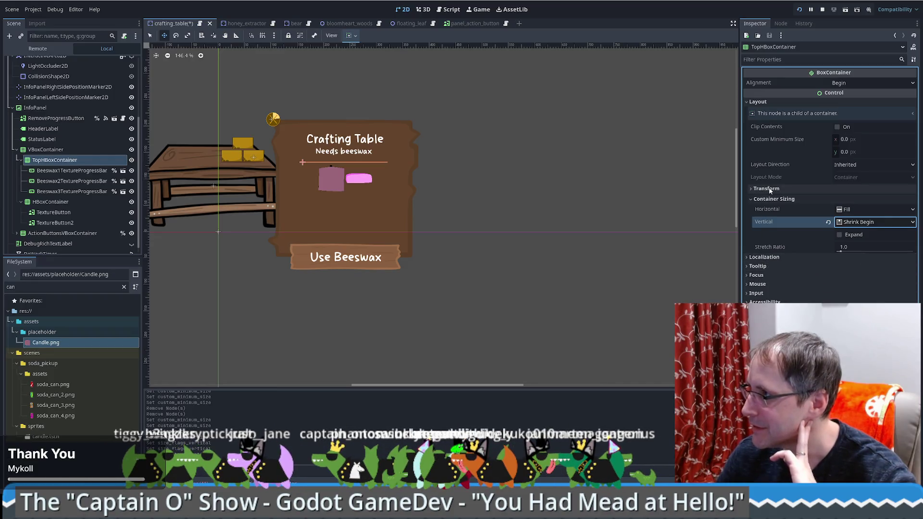
Try a 100 px custom minimum height on the beeswax bar row, then nudge it lower
{"action": "left_click", "coordinate": [851, 151]}
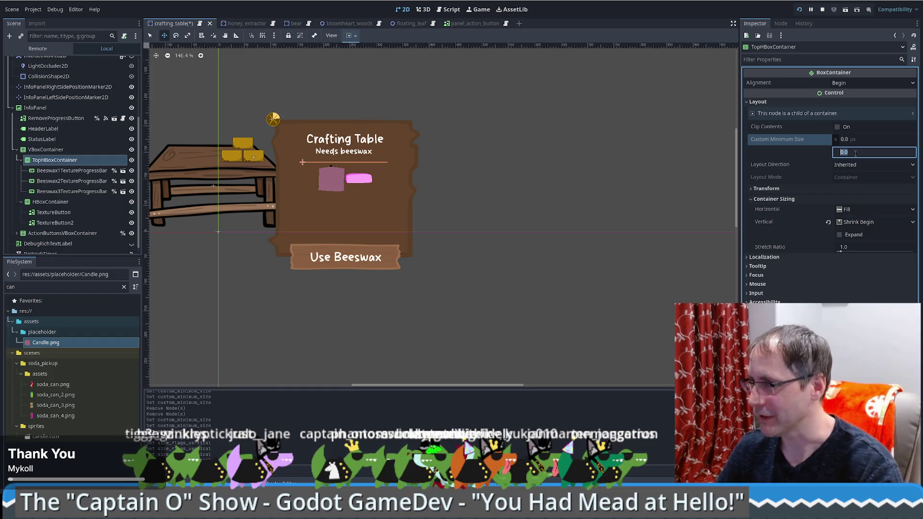
{"action": "type", "text": "100"}
{"action": "key", "text": "Return"}
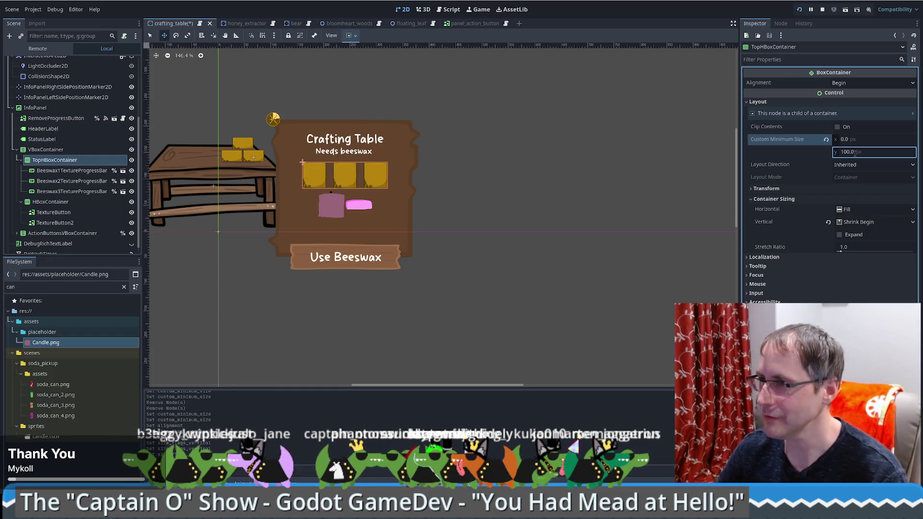
{"action": "left_click_drag", "start_coordinate": [855, 153], "coordinate": [847, 153]}
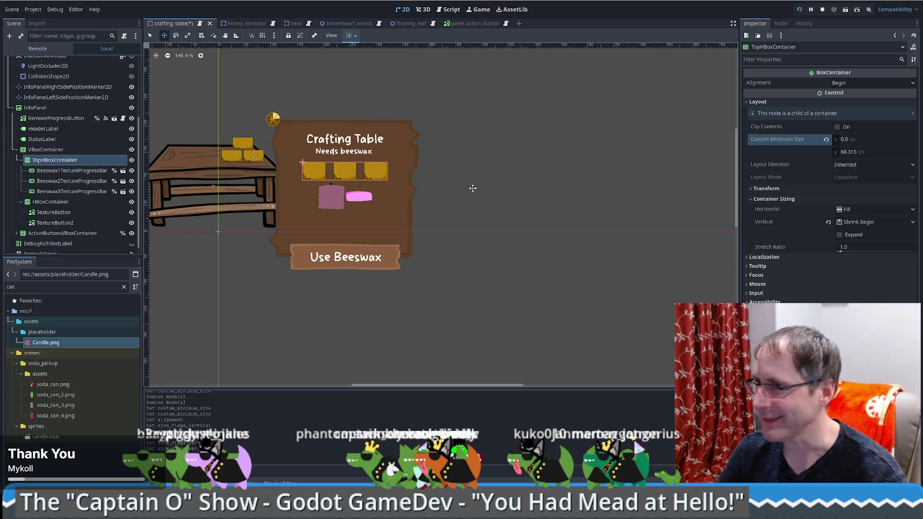
Filter the FileSystem dock by 'wax' and select beeswax.png
{"action": "left_click", "coordinate": [47, 287]}
{"action": "double_click", "coordinate": [47, 287]}
{"action": "type", "text": "wax"}
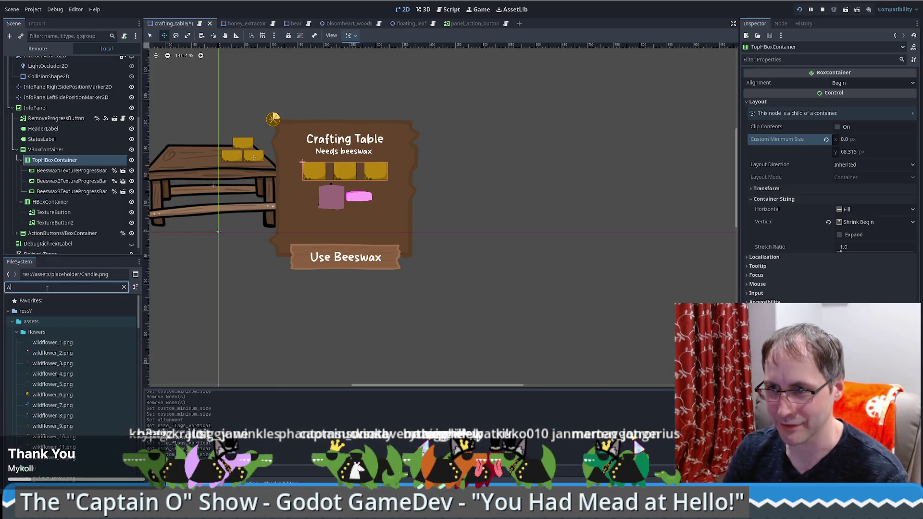
{"action": "left_click", "coordinate": [63, 332]}
{"action": "mouse_move", "coordinate": [64, 333]}
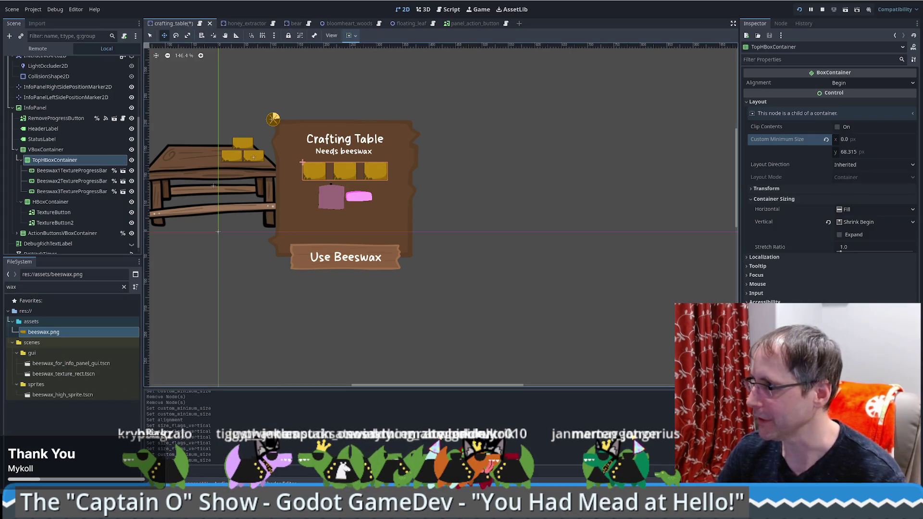
Settle the row's minimum height at 60 px after trying and undoing 40
{"action": "left_click", "coordinate": [870, 151]}
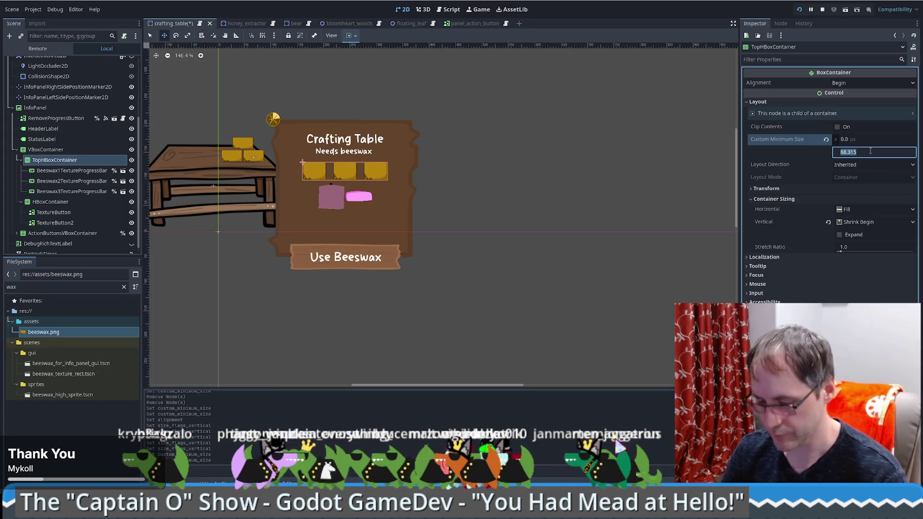
{"action": "type", "text": "40"}
{"action": "key", "text": "Return"}
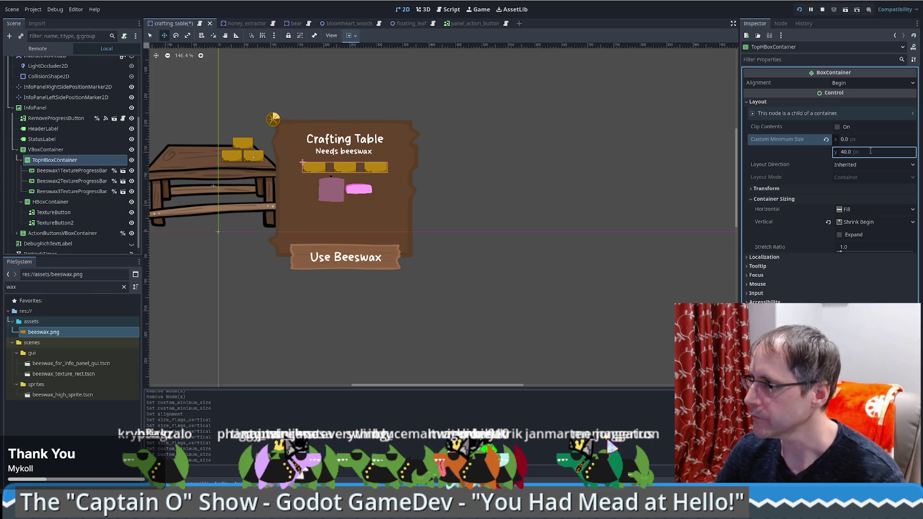
{"action": "left_click", "coordinate": [870, 151]}
{"action": "key", "text": "ctrl+z"}
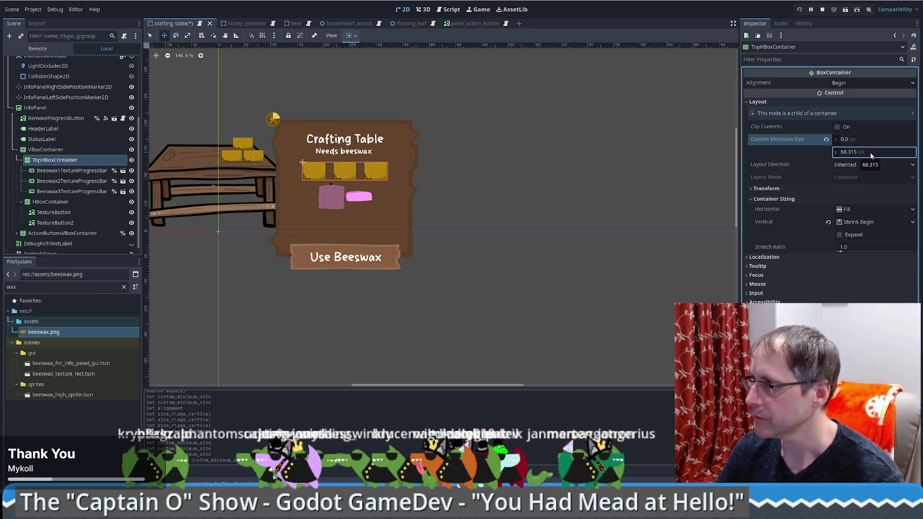
{"action": "left_click", "coordinate": [875, 152]}
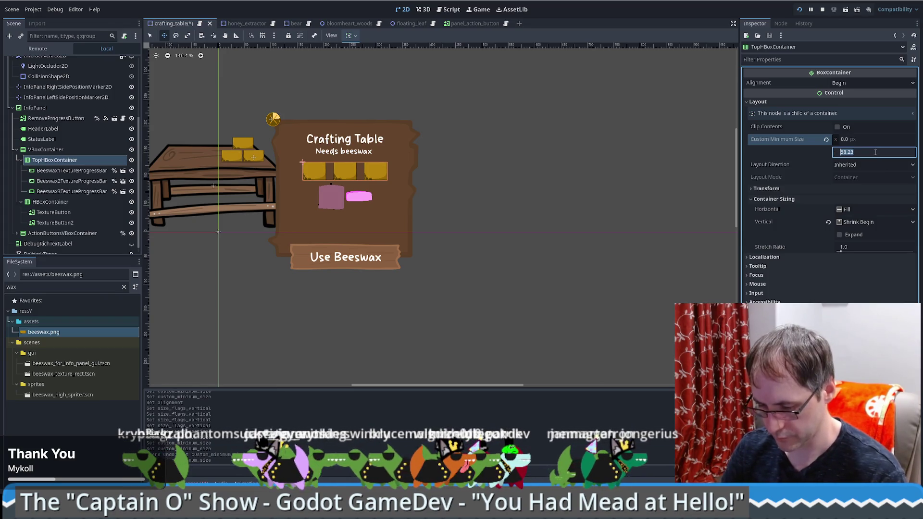
{"action": "type", "text": "60"}
{"action": "key", "text": "Return"}
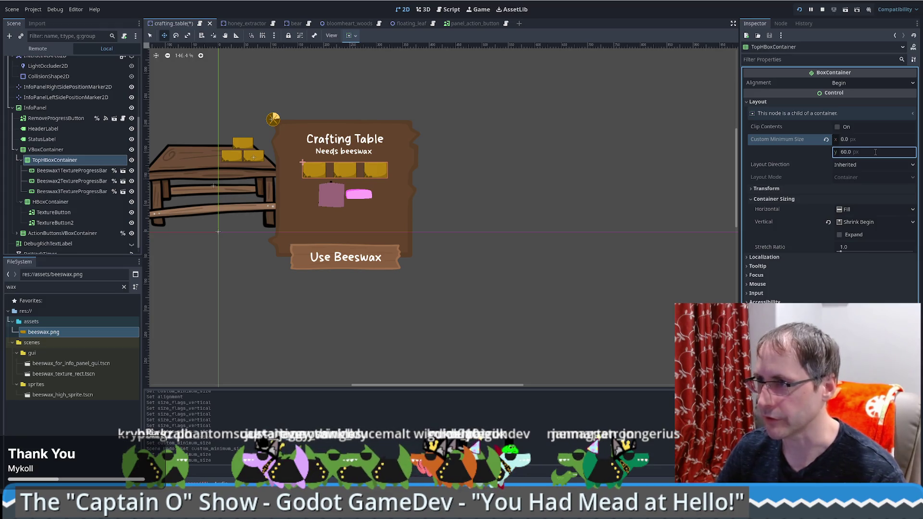
{"action": "scroll", "coordinate": [367, 216], "scroll_direction": "up", "scroll_amount": 4}
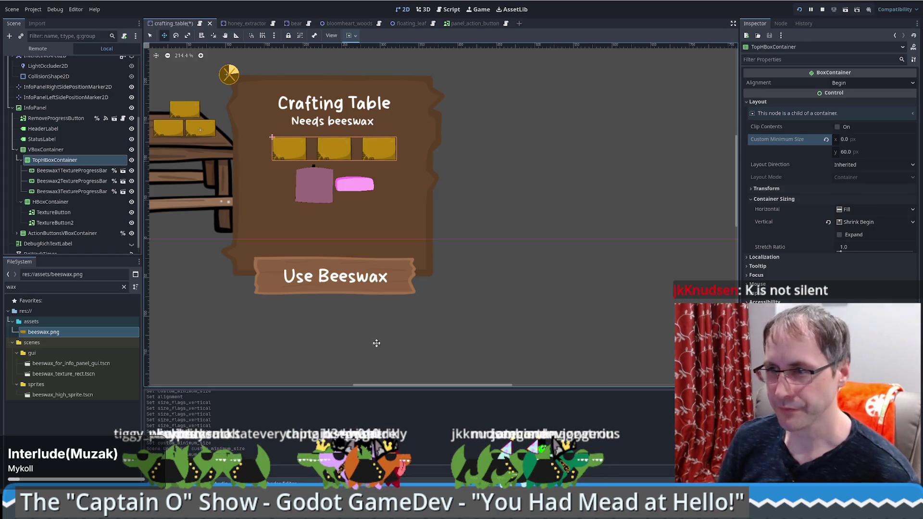
{"action": "scroll", "coordinate": [449, 319], "scroll_direction": "down", "scroll_amount": 3}
{"action": "scroll", "coordinate": [426, 289], "scroll_direction": "up", "scroll_amount": 1}
{"action": "scroll", "coordinate": [462, 282], "scroll_direction": "left", "scroll_amount": 3}
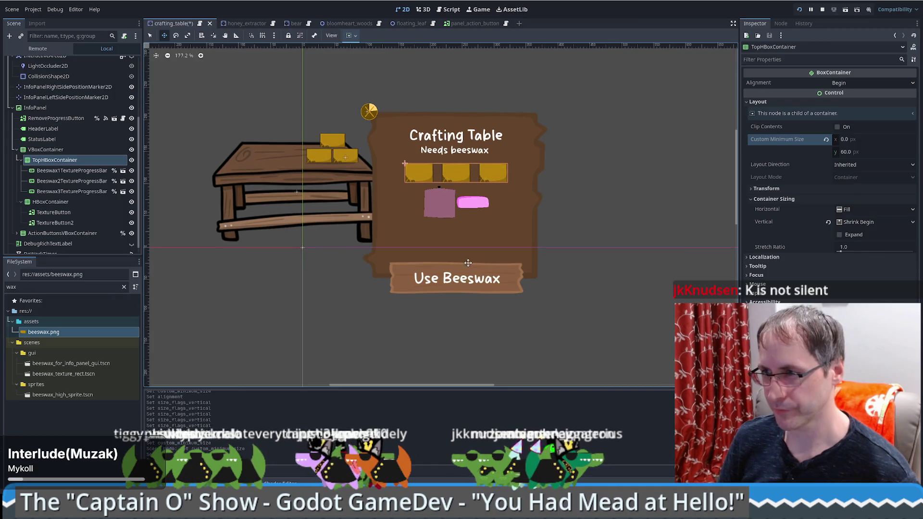
{"action": "scroll", "coordinate": [462, 283], "scroll_direction": "up", "scroll_amount": 2}
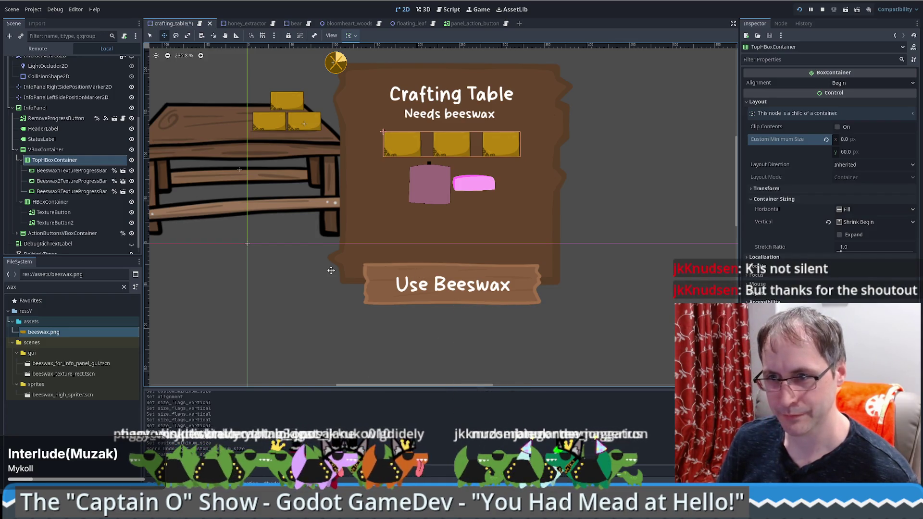
{"action": "scroll", "coordinate": [432, 256], "scroll_direction": "up", "scroll_amount": 2}
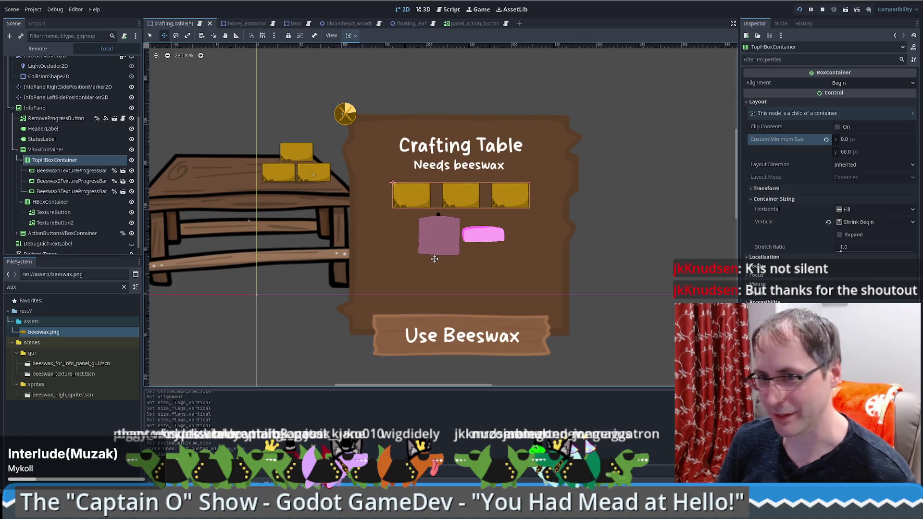
{"action": "scroll", "coordinate": [435, 259], "scroll_direction": "down", "scroll_amount": 1}
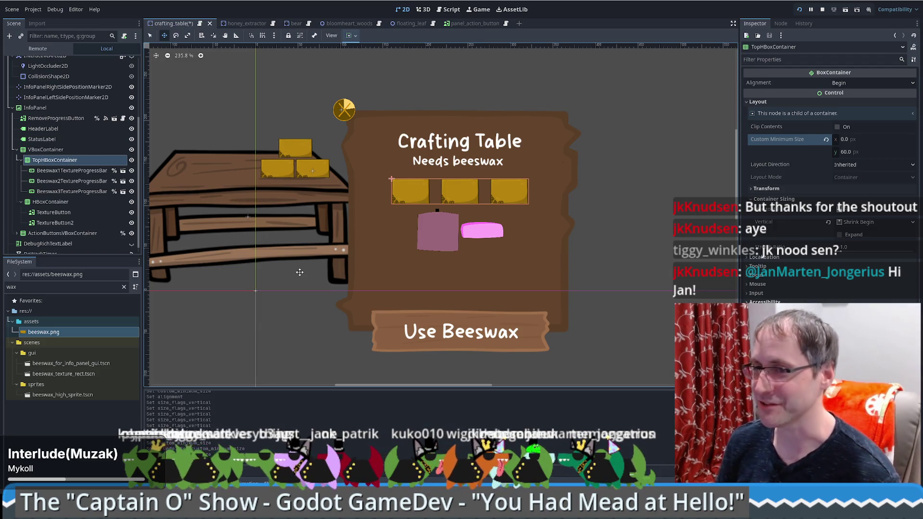
{"action": "scroll", "coordinate": [450, 215], "scroll_direction": "up", "scroll_amount": 2}
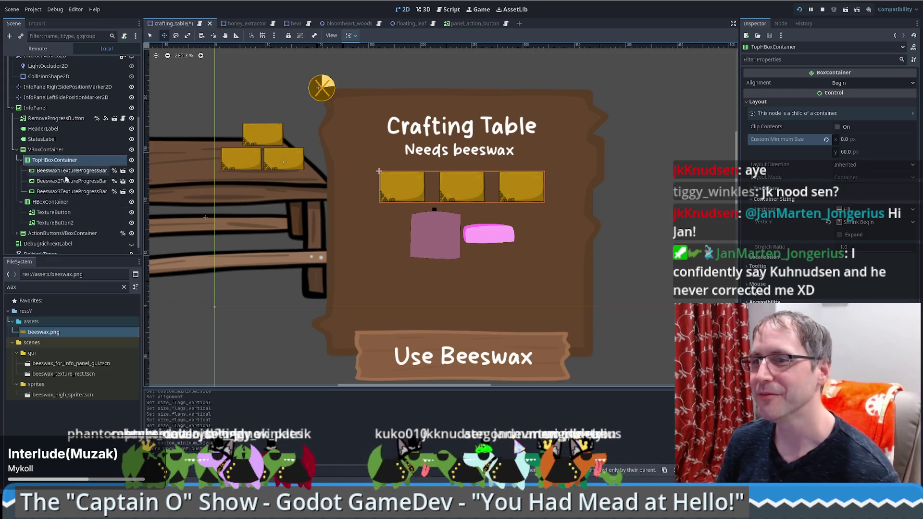
Inspect TextureButton and TextureButton2, ending on the first TextureButton's properties
{"action": "left_click", "coordinate": [54, 212]}
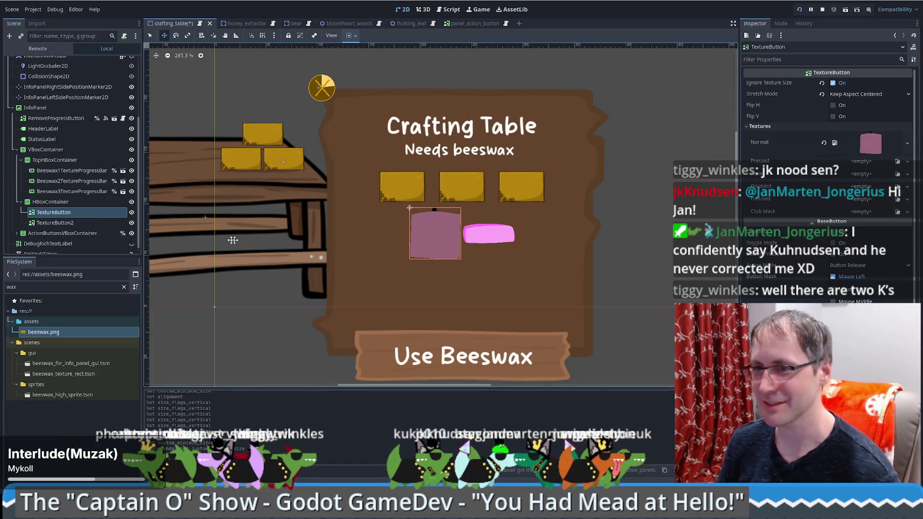
{"action": "scroll", "coordinate": [62, 231], "scroll_direction": "down", "scroll_amount": 1}
{"action": "left_click", "coordinate": [57, 215]}
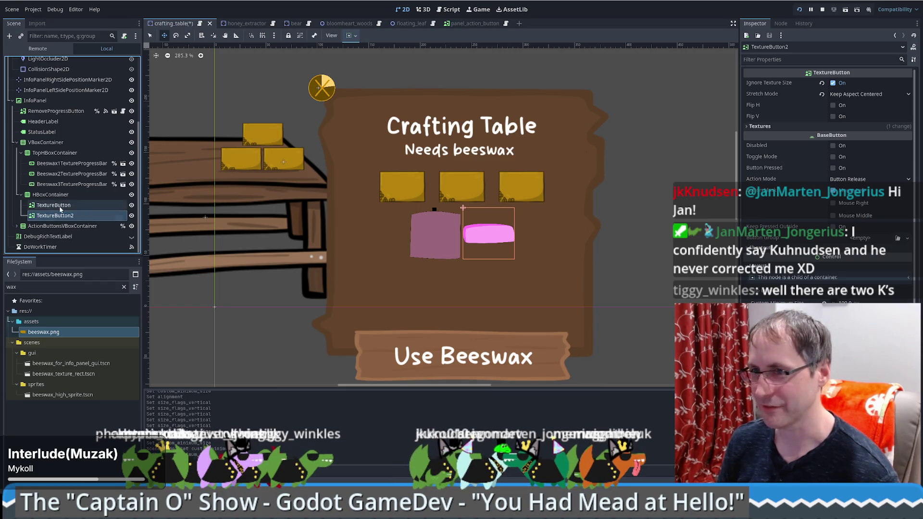
{"action": "left_click", "coordinate": [60, 207]}
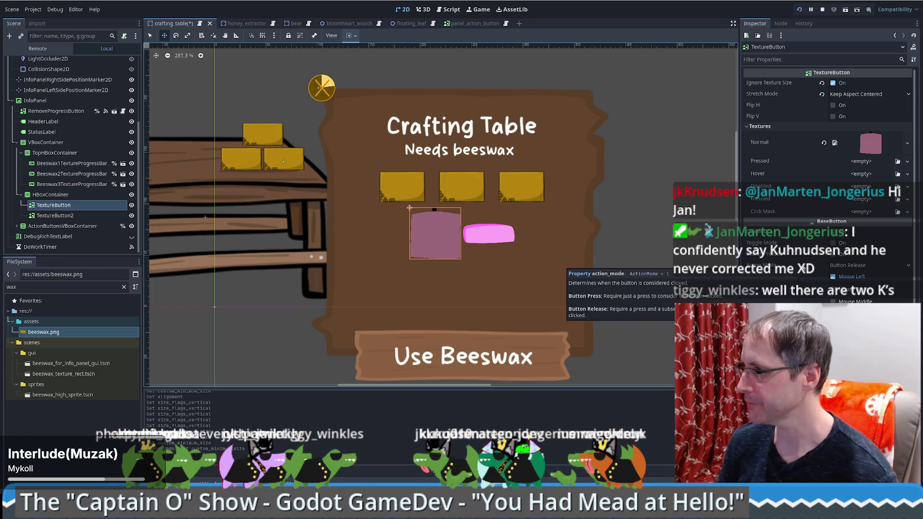
{"action": "left_click", "coordinate": [837, 232]}
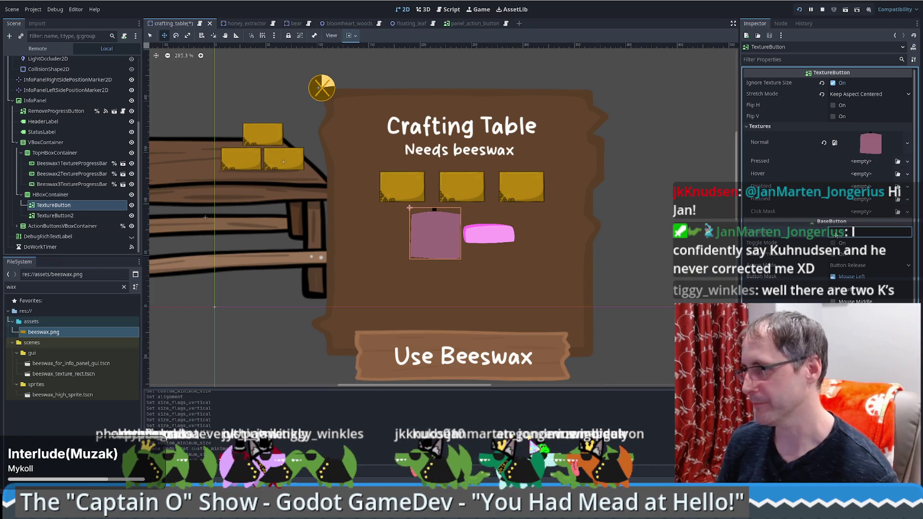
{"action": "left_click", "coordinate": [472, 283]}
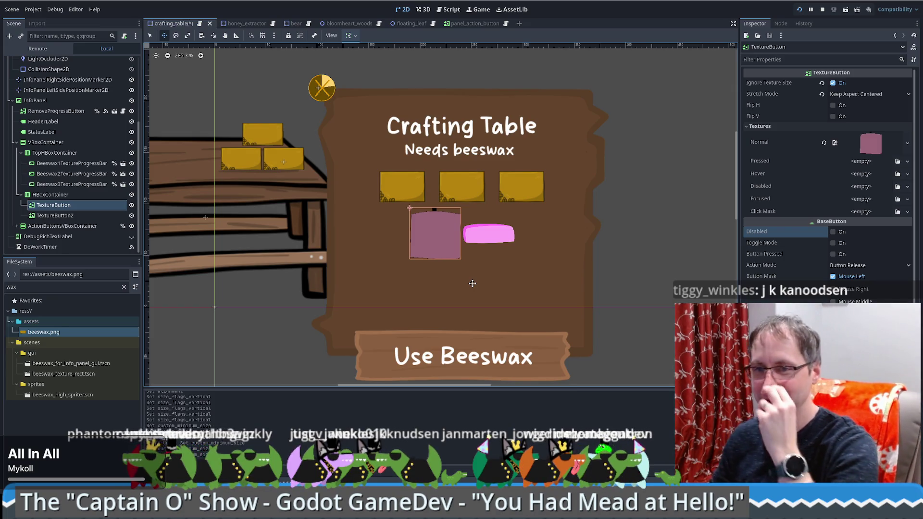
{"action": "scroll", "coordinate": [473, 283], "scroll_direction": "down", "scroll_amount": 1}
{"action": "scroll", "coordinate": [500, 284], "scroll_direction": "up", "scroll_amount": 1}
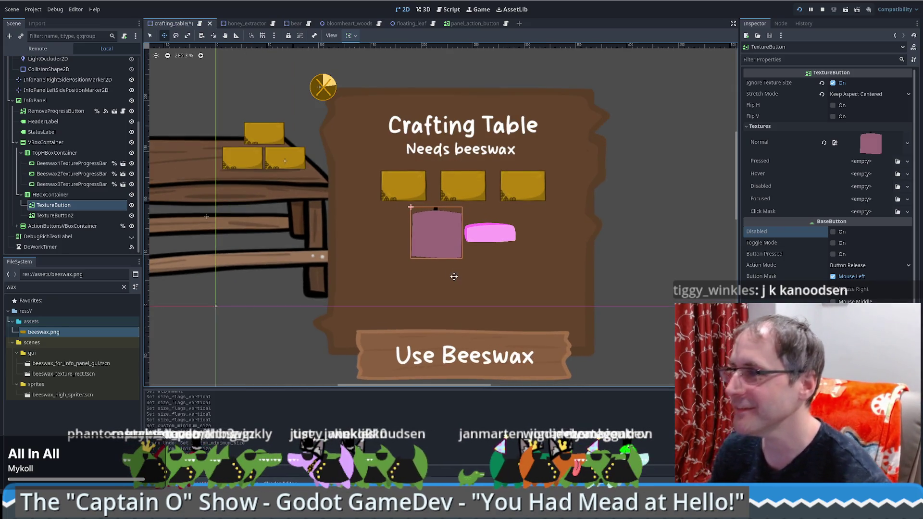
{"action": "scroll", "coordinate": [410, 273], "scroll_direction": "up", "scroll_amount": 1}
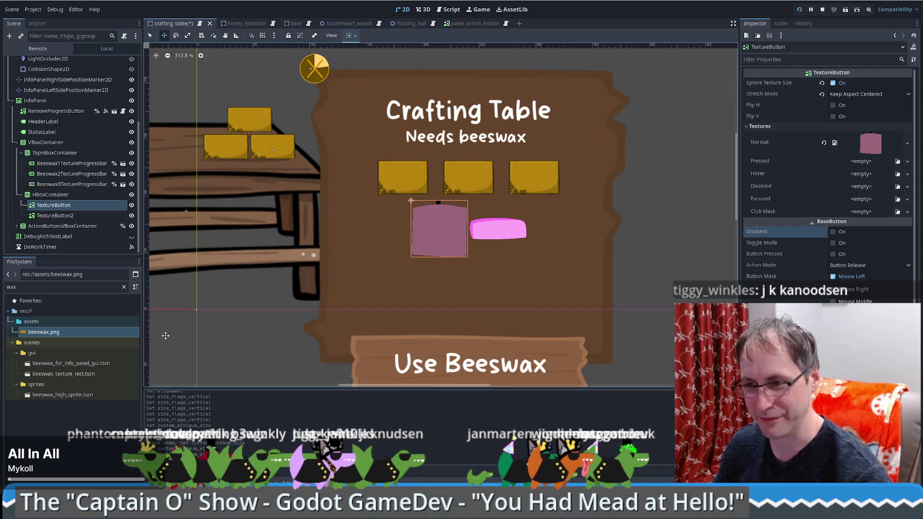
{"action": "scroll", "coordinate": [356, 294], "scroll_direction": "down", "scroll_amount": 1}
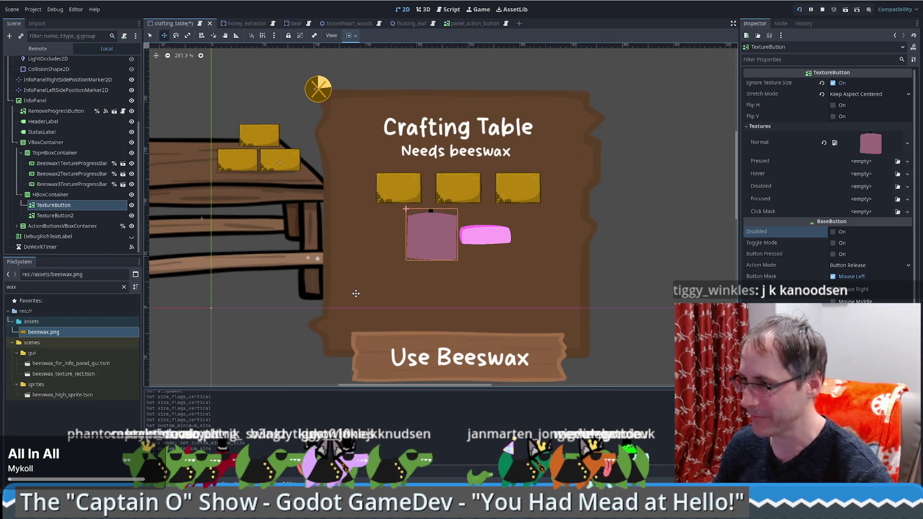
Rename the first texture button to CandleTextureButton
{"action": "left_click", "coordinate": [76, 194]}
{"action": "left_click", "coordinate": [78, 206]}
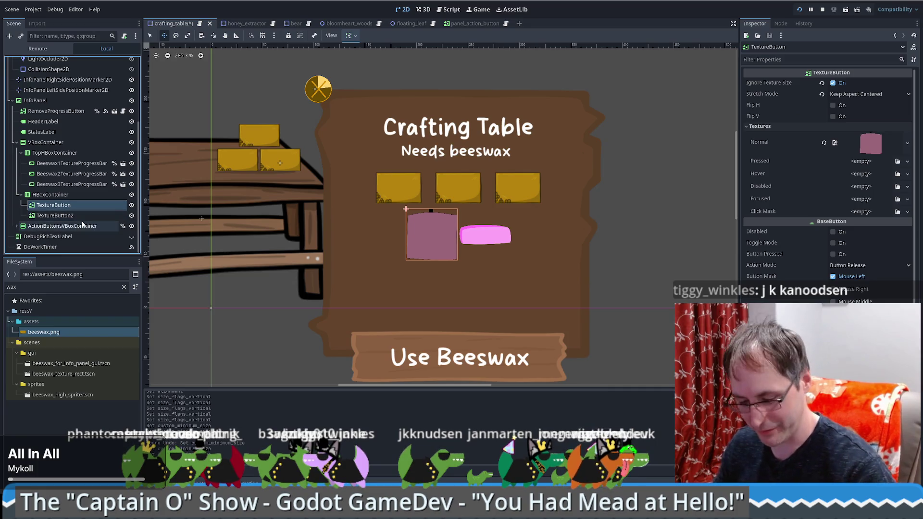
{"action": "key", "text": "F2"}
{"action": "key", "text": "End"}
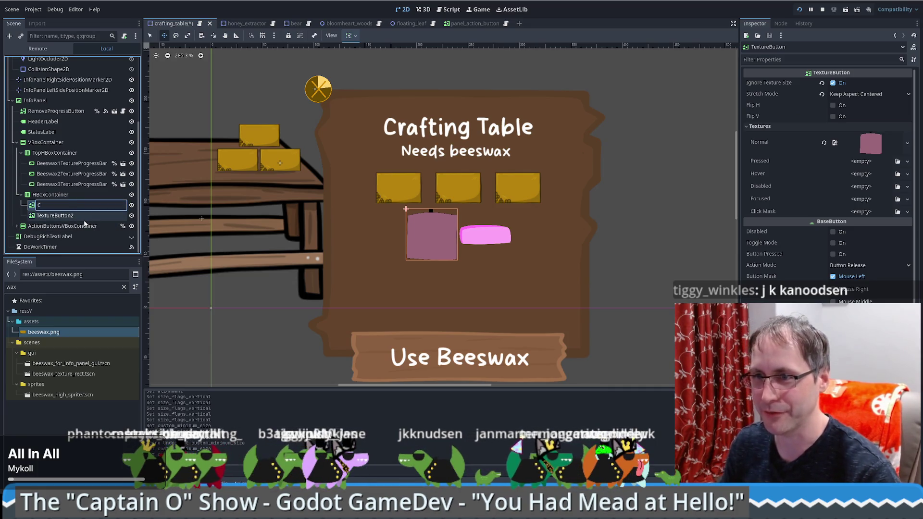
{"action": "type", "text": "Candle"}
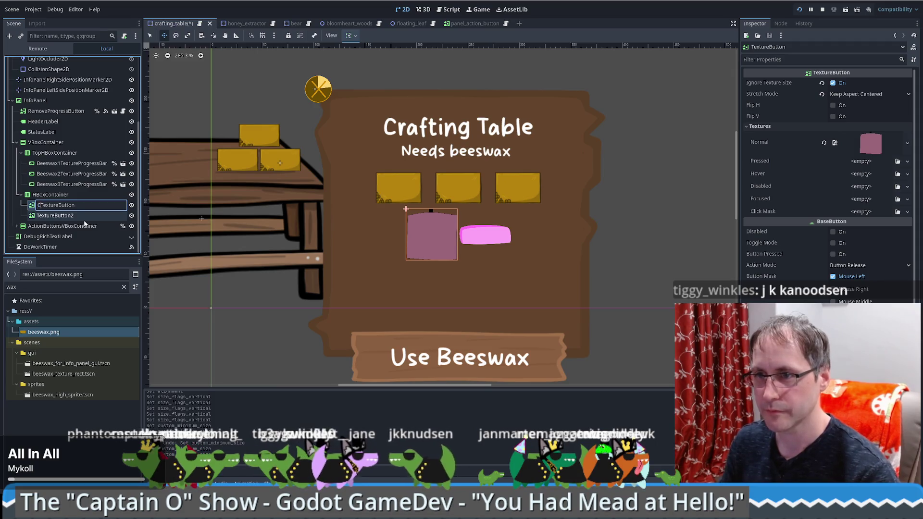
{"action": "key", "text": "Return"}
Rename TextureButton2 to SoupTextureButton
{"action": "left_click", "coordinate": [84, 219]}
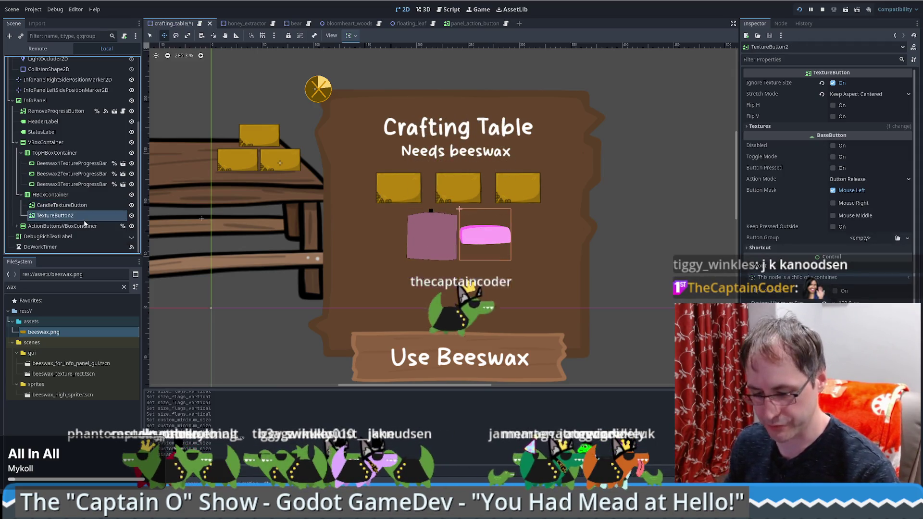
{"action": "key", "text": "F2"}
{"action": "key", "text": "Home"}
{"action": "type", "text": "Soup"}
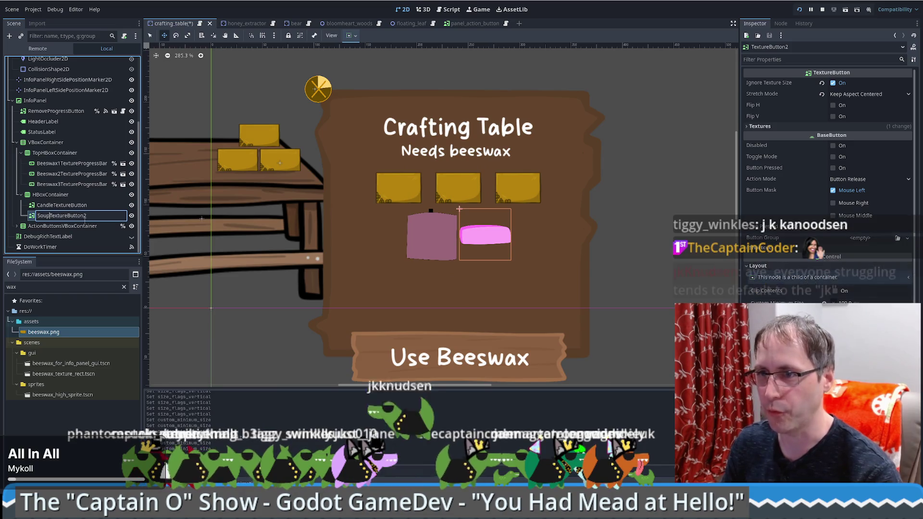
{"action": "key", "text": "End"}
{"action": "key", "text": "BackSpace"}
{"action": "key", "text": "Return"}
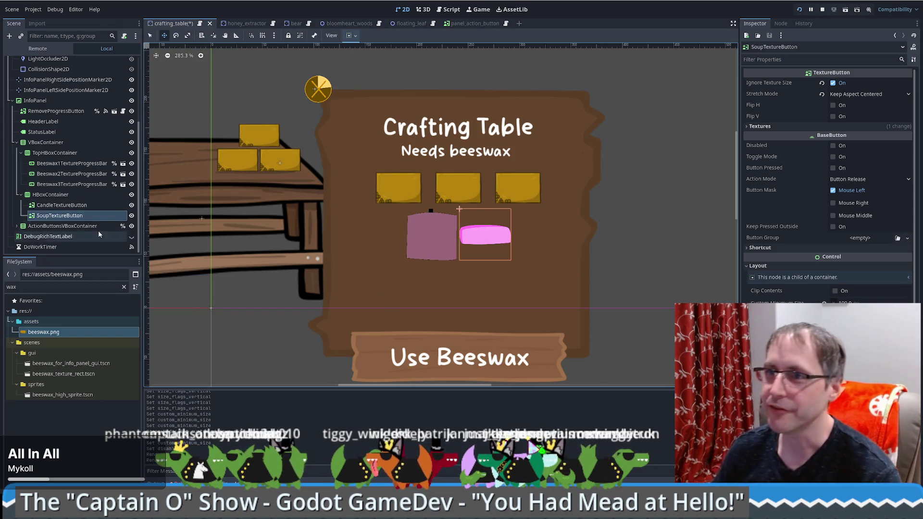
Select the candle button on the canvas, then the HBoxContainer holding both buttons
{"action": "scroll", "coordinate": [98, 230], "scroll_direction": "down", "scroll_amount": 3}
{"action": "scroll", "coordinate": [90, 198], "scroll_direction": "up", "scroll_amount": 3}
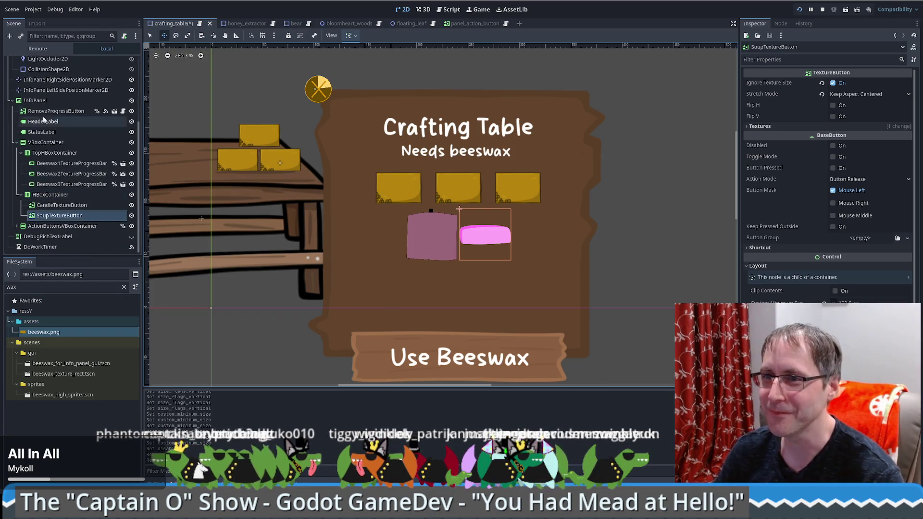
{"action": "mouse_move", "coordinate": [45, 110]}
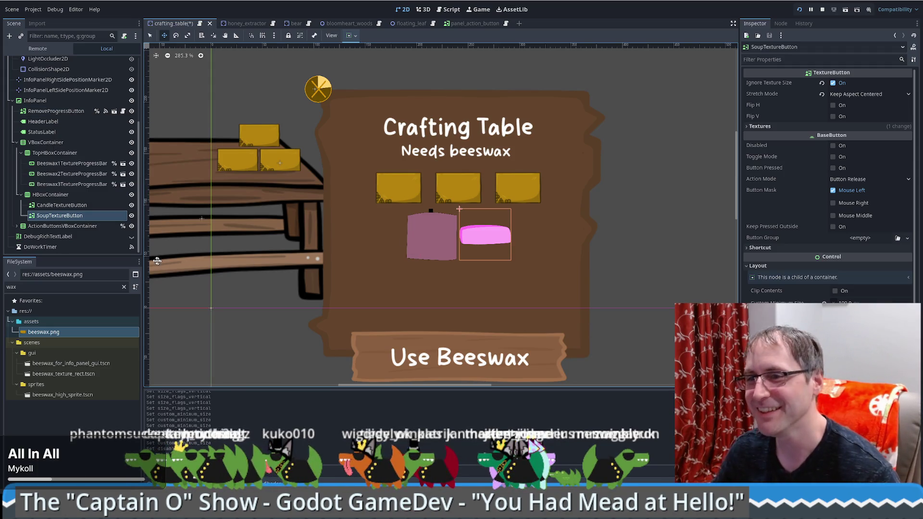
{"action": "left_click", "coordinate": [422, 252]}
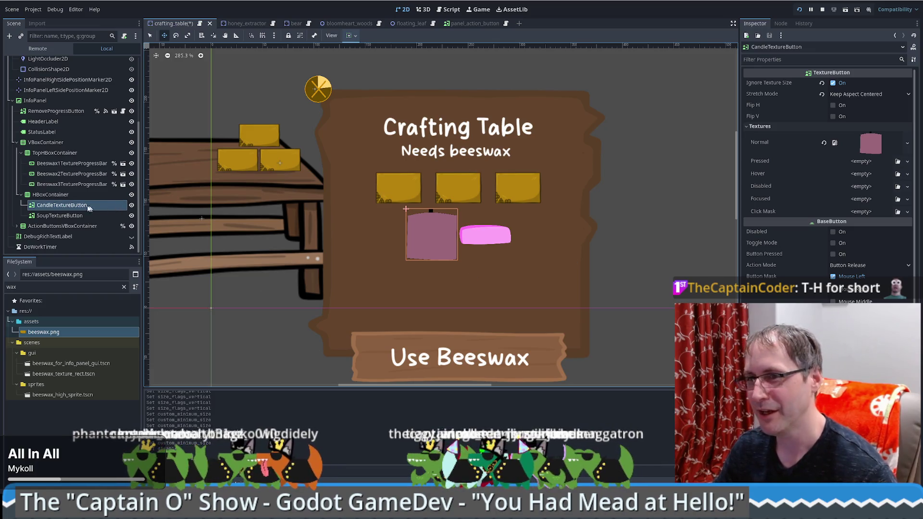
{"action": "left_click", "coordinate": [60, 195]}
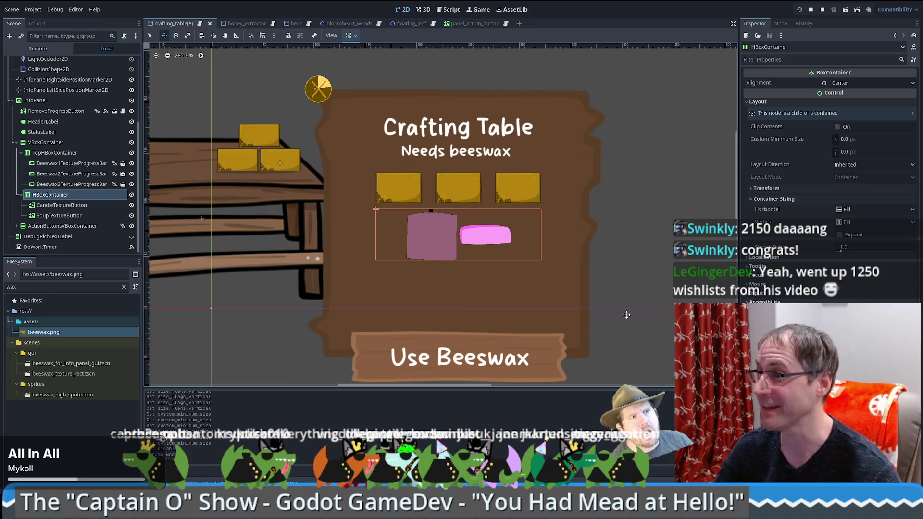
Reselect CandleTextureButton to review its TextureButton properties in the Inspector
{"action": "left_click", "coordinate": [67, 205]}
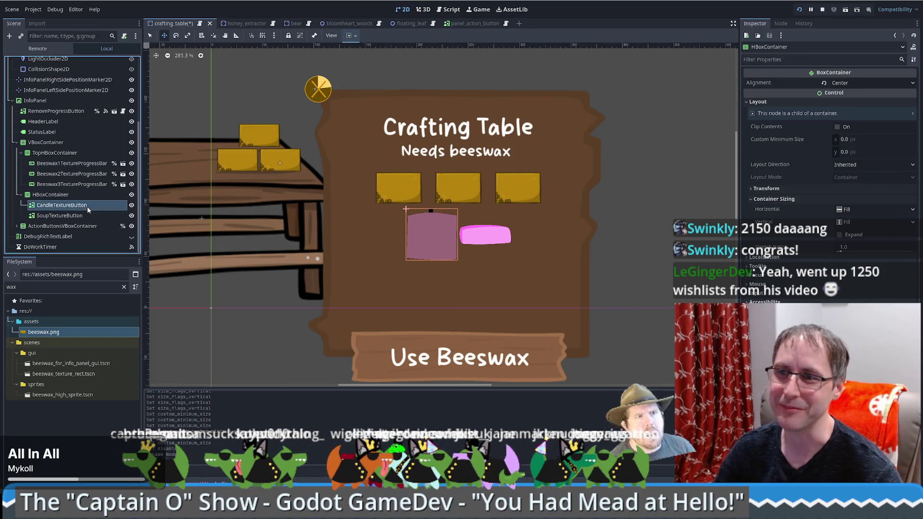
{"action": "left_click", "coordinate": [84, 194]}
{"action": "left_click", "coordinate": [86, 208]}
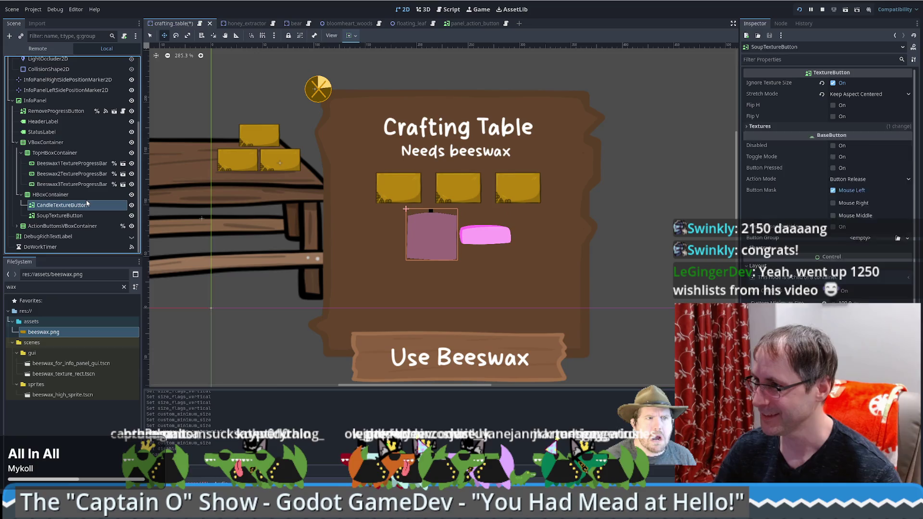
{"action": "left_click", "coordinate": [84, 194]}
{"action": "left_click", "coordinate": [86, 204]}
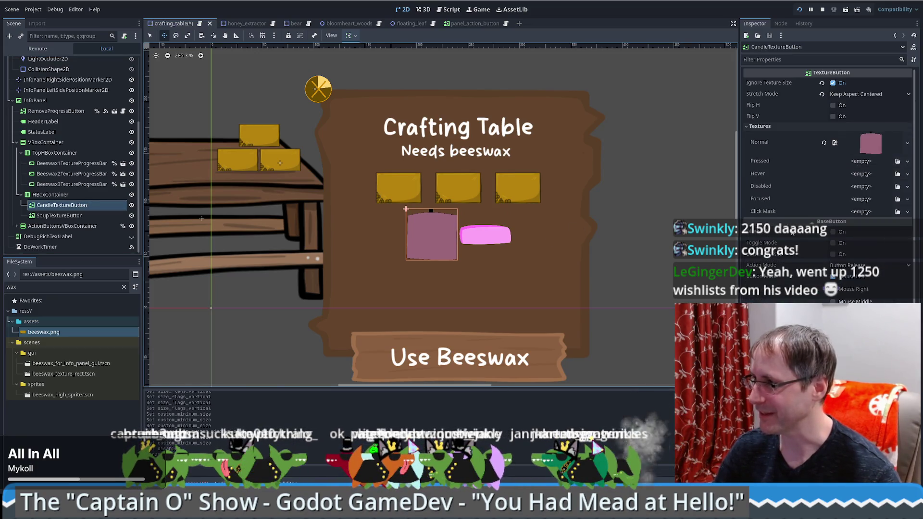
{"action": "left_click", "coordinate": [95, 228]}
{"action": "left_click", "coordinate": [67, 205]}
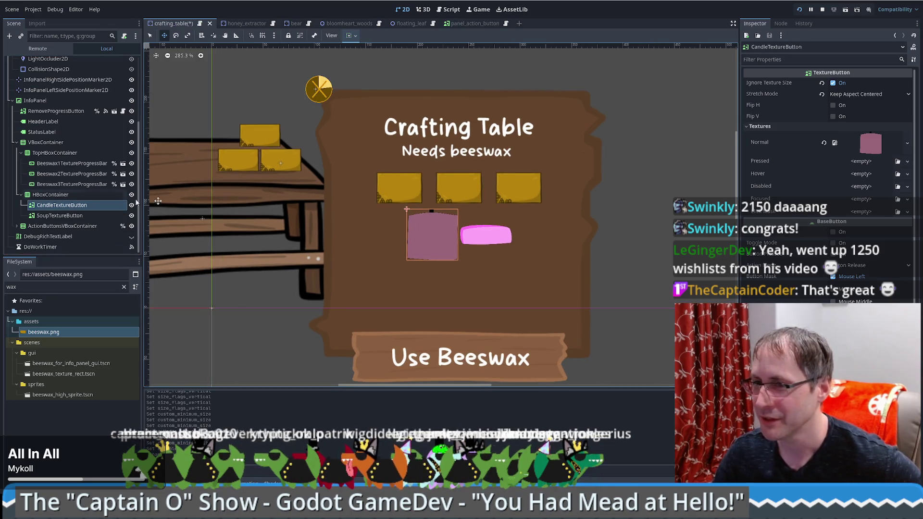
{"action": "scroll", "coordinate": [72, 205], "scroll_direction": "up", "scroll_amount": 2}
{"action": "scroll", "coordinate": [72, 206], "scroll_direction": "down", "scroll_amount": 2}
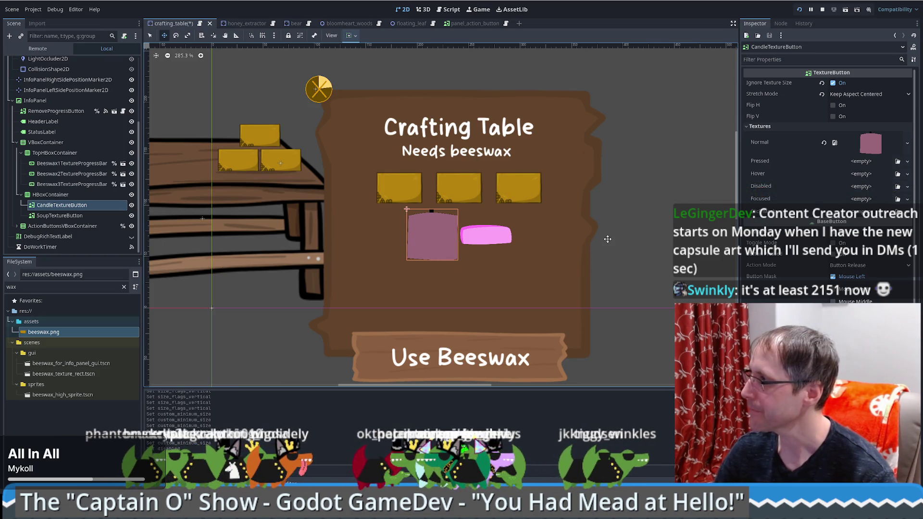
Zoom in, reselect CandleTextureButton, and show its 100 × 100 Layout minimum size
{"action": "scroll", "coordinate": [481, 256], "scroll_direction": "up", "scroll_amount": 1}
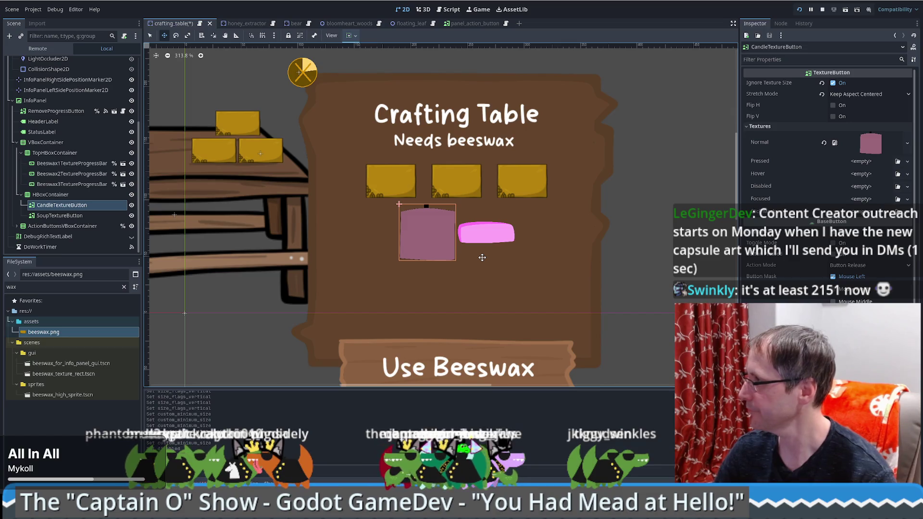
{"action": "left_click", "coordinate": [57, 204]}
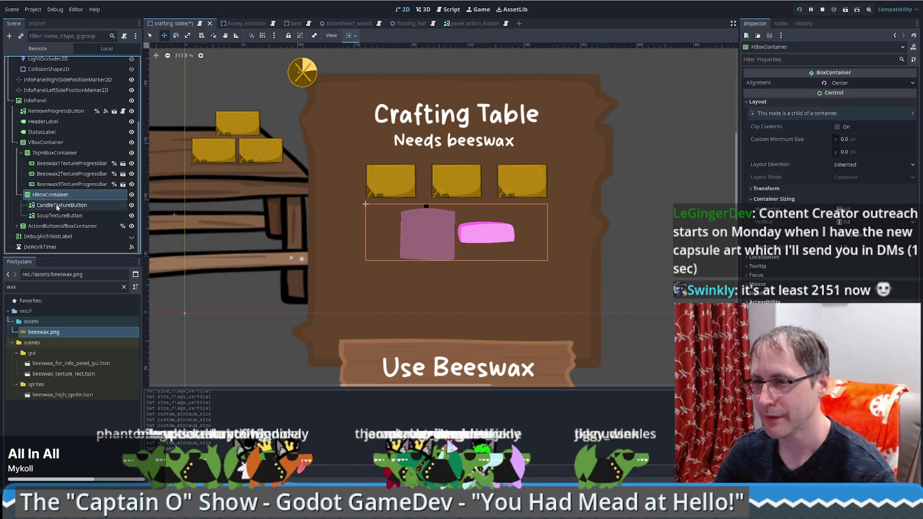
{"action": "left_click", "coordinate": [57, 205]}
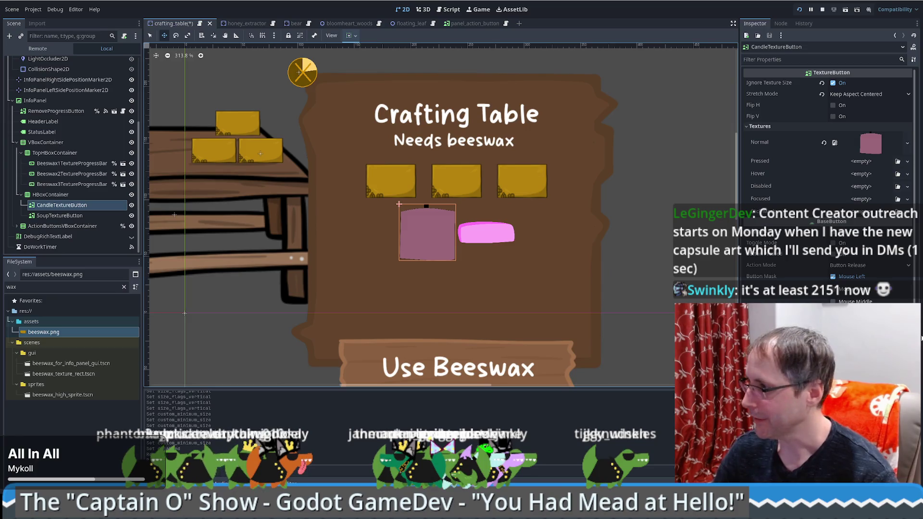
{"action": "scroll", "coordinate": [827, 144], "scroll_direction": "down", "scroll_amount": 5}
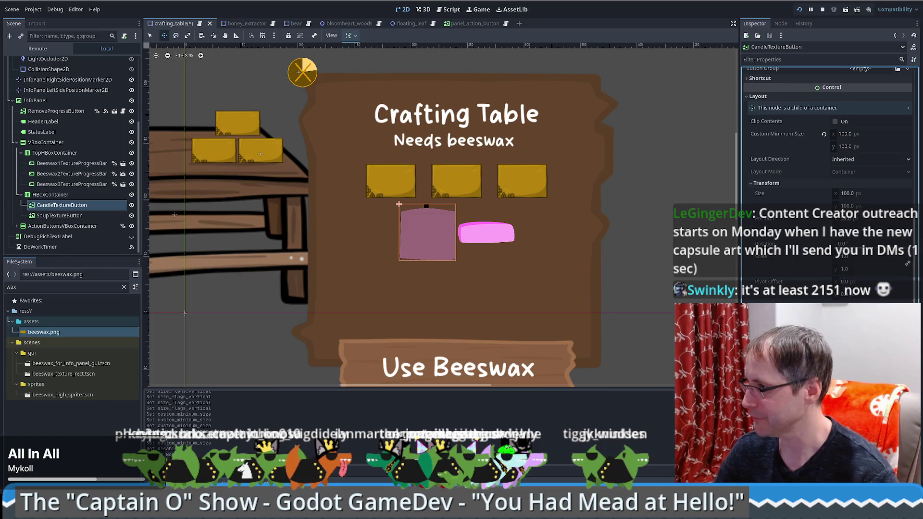
{"action": "scroll", "coordinate": [827, 168], "scroll_direction": "down", "scroll_amount": 3}
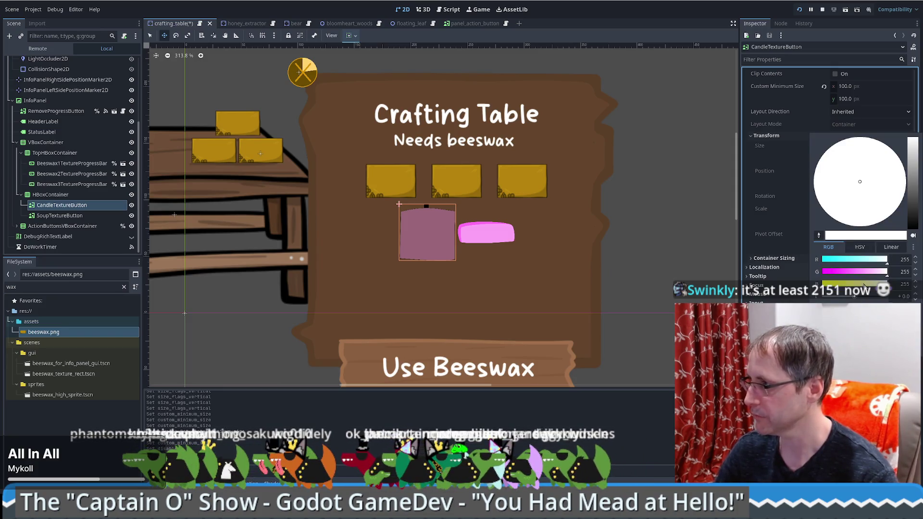
{"action": "mouse_move", "coordinate": [876, 278]}
{"action": "left_mouse_down"}
{"action": "mouse_move", "coordinate": [823, 272]}
{"action": "mouse_move", "coordinate": [898, 271]}
{"action": "left_mouse_up"}
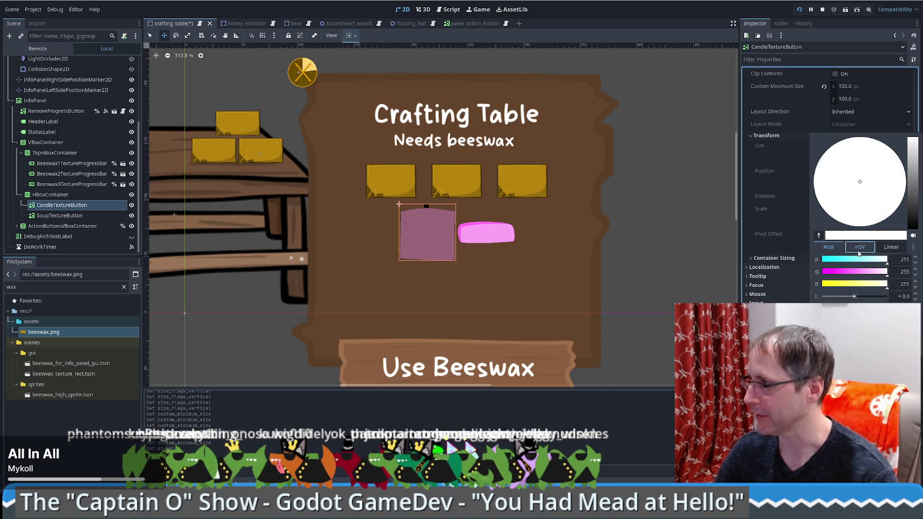
{"action": "left_click", "coordinate": [860, 247]}
{"action": "mouse_move", "coordinate": [886, 286]}
{"action": "left_mouse_down"}
{"action": "mouse_move", "coordinate": [840, 290]}
{"action": "mouse_move", "coordinate": [888, 289]}
{"action": "left_mouse_up"}
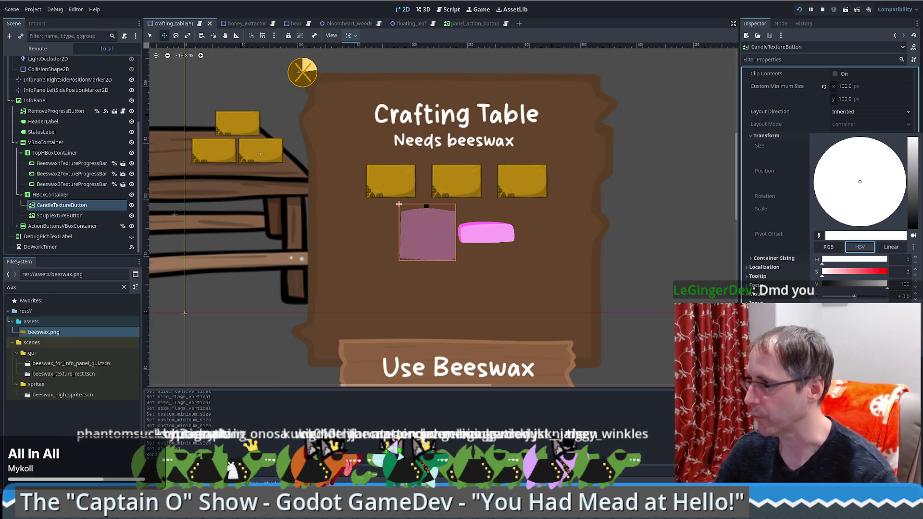
{"action": "key", "text": "Escape"}
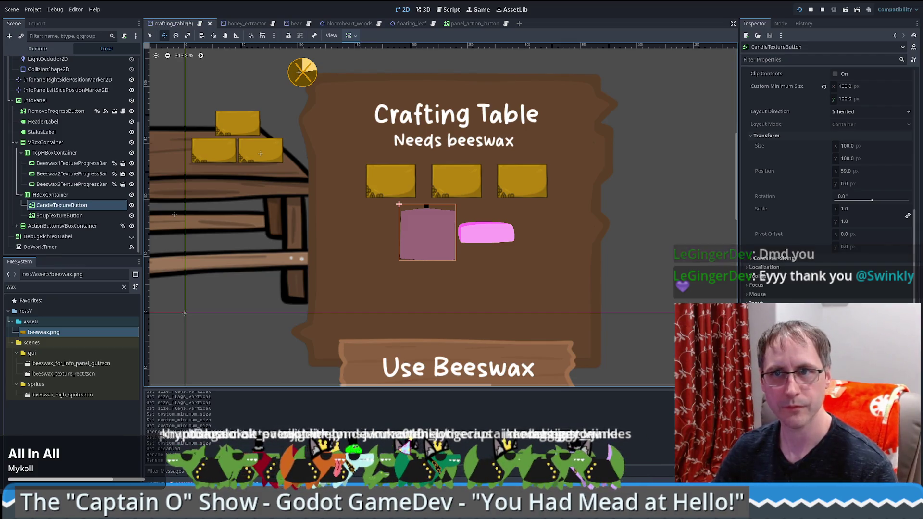
{"action": "key", "text": "alt+Tab"}
Maximise the browser and zoom in and out on the shared capsule art image
{"action": "left_click_drag", "start_coordinate": [288, 4], "coordinate": [288, 0]}
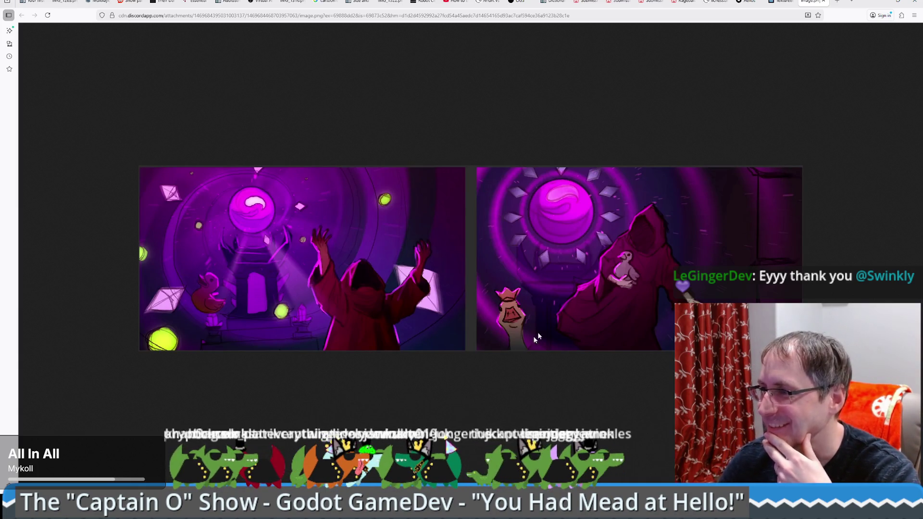
{"action": "scroll", "coordinate": [505, 289], "scroll_direction": "down", "scroll_amount": 3}
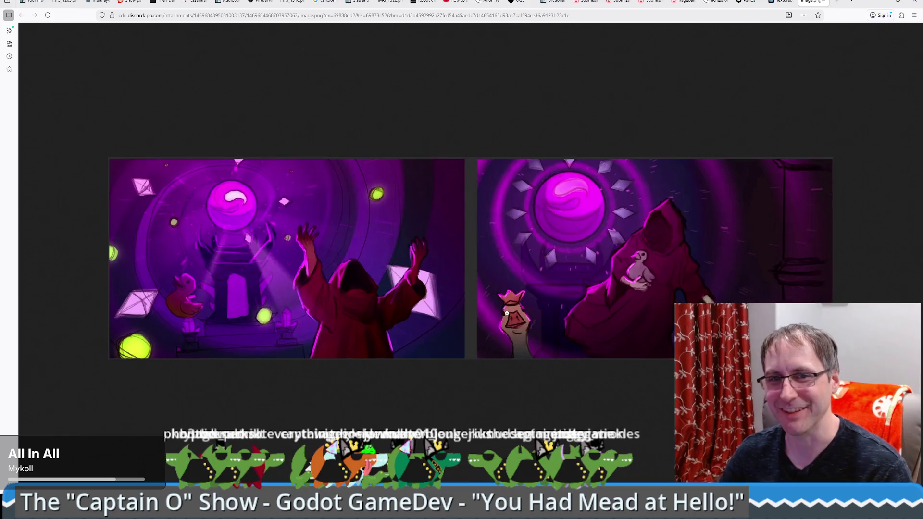
{"action": "scroll", "coordinate": [505, 318], "scroll_direction": "up", "scroll_amount": 4}
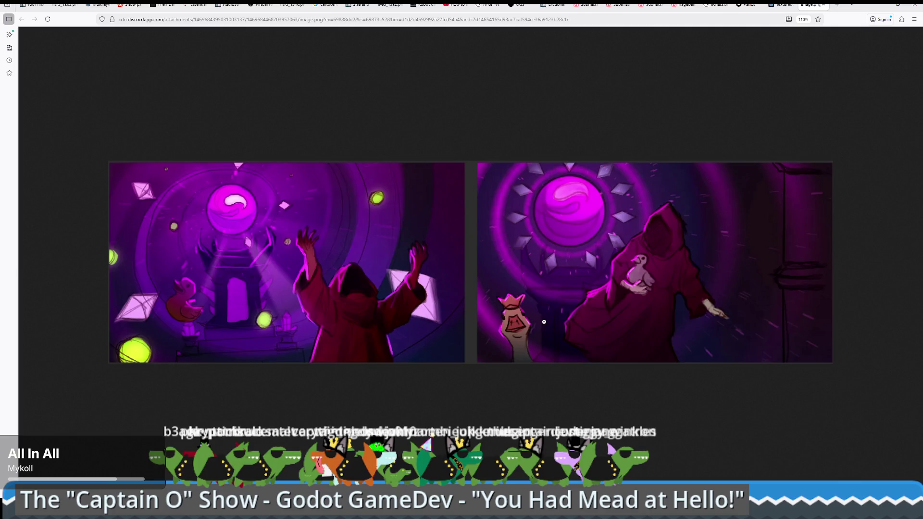
{"action": "scroll", "coordinate": [543, 321], "scroll_direction": "up", "scroll_amount": 3}
{"action": "scroll", "coordinate": [578, 337], "scroll_direction": "down", "scroll_amount": 1}
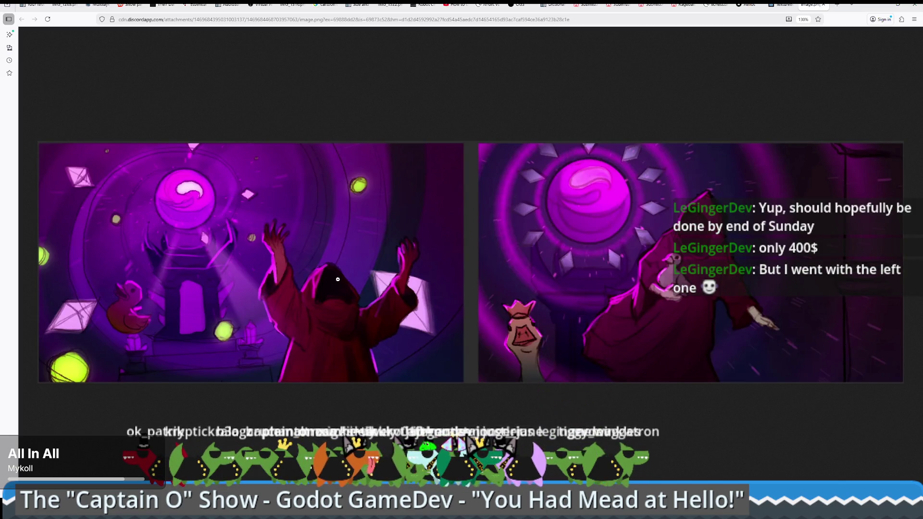
{"action": "scroll", "coordinate": [339, 281], "scroll_direction": "down", "scroll_amount": 4, "text": "ctrl"}
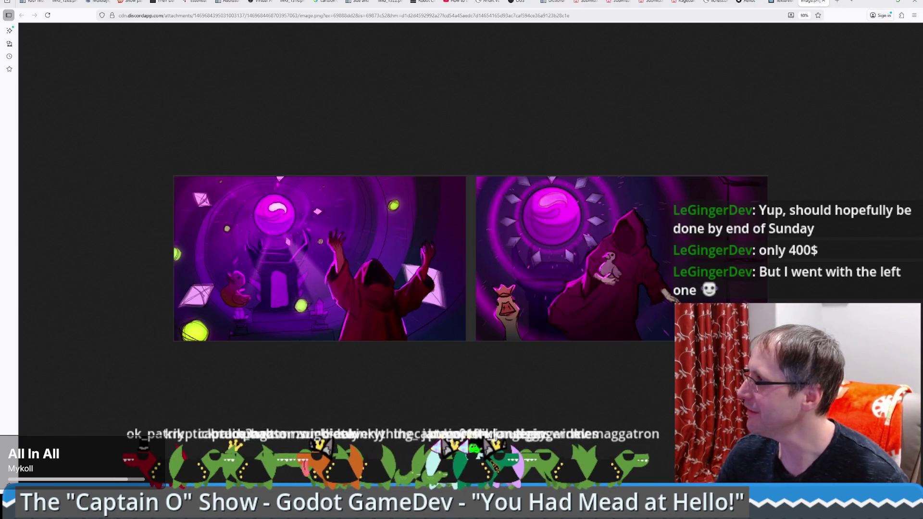
{"action": "key", "text": "alt+Tab"}
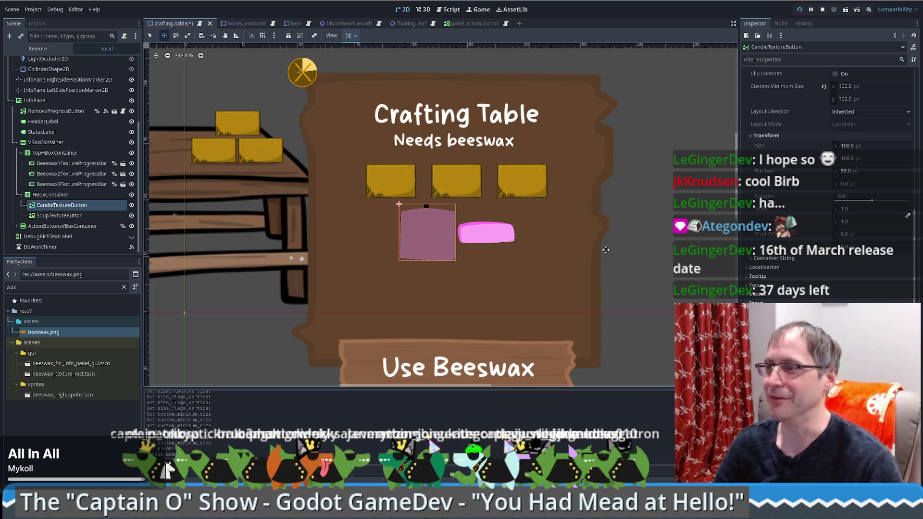
Zoom the canvas out, reselect CandleTextureButton, and show its Node tab signals
{"action": "scroll", "coordinate": [546, 273], "scroll_direction": "down", "scroll_amount": 3}
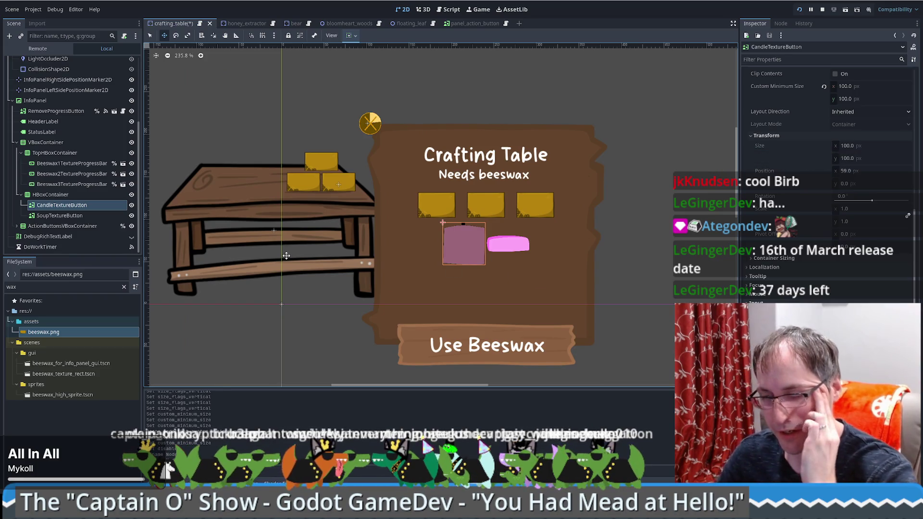
{"action": "left_click", "coordinate": [51, 194]}
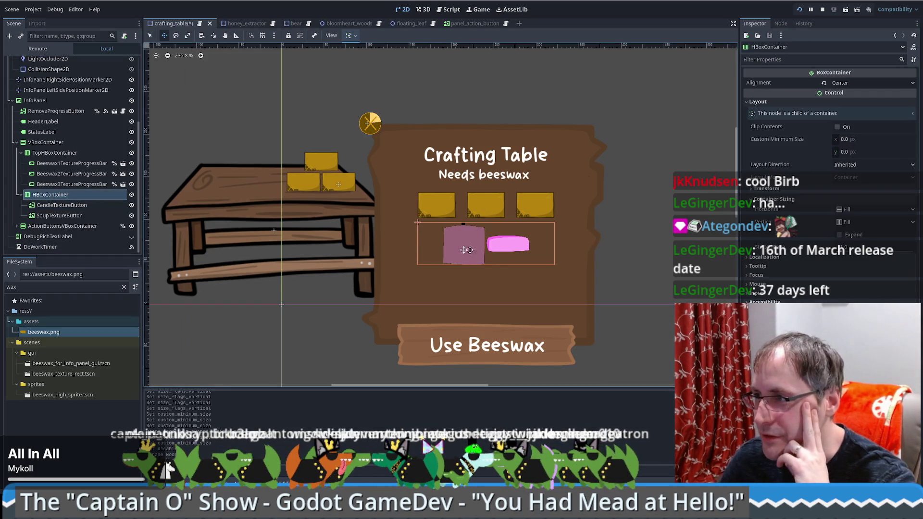
{"action": "left_click", "coordinate": [90, 206]}
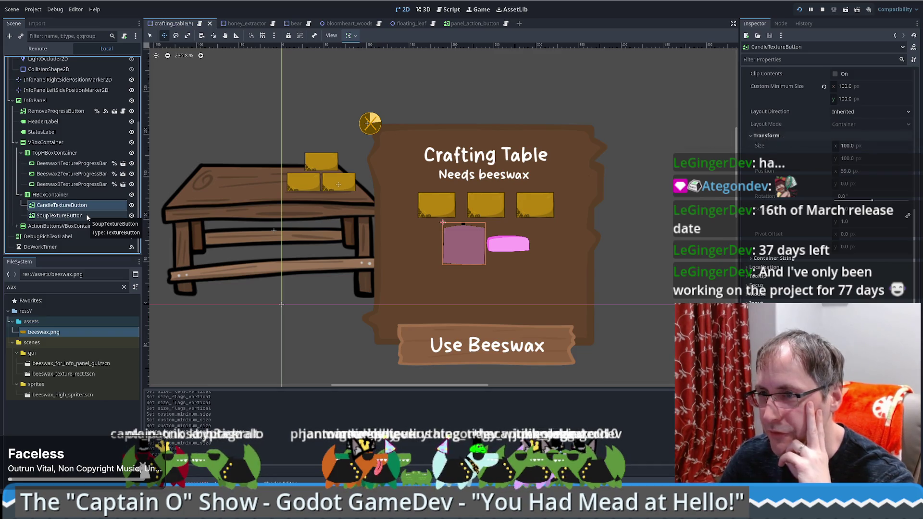
{"action": "left_click", "coordinate": [783, 23]}
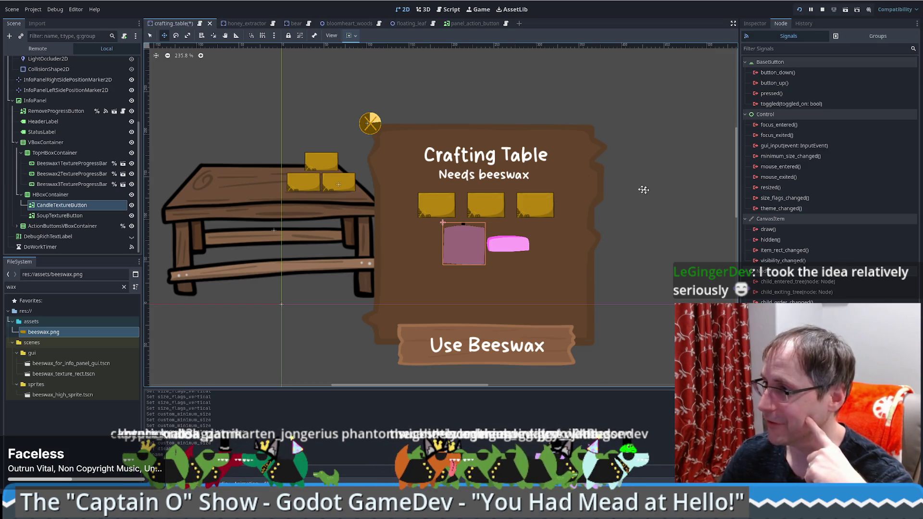
Open the connection dialog for the candle button's pressed() signal
{"action": "left_click", "coordinate": [792, 91]}
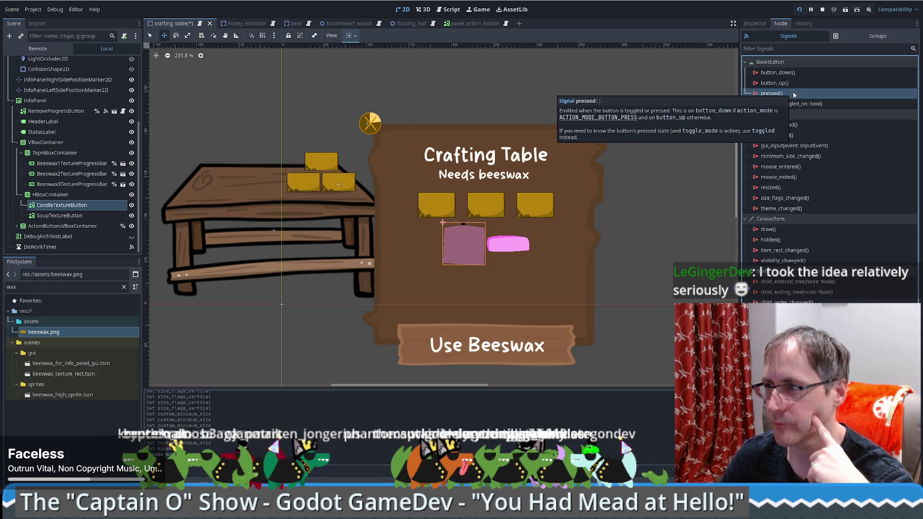
{"action": "double_click", "coordinate": [792, 93]}
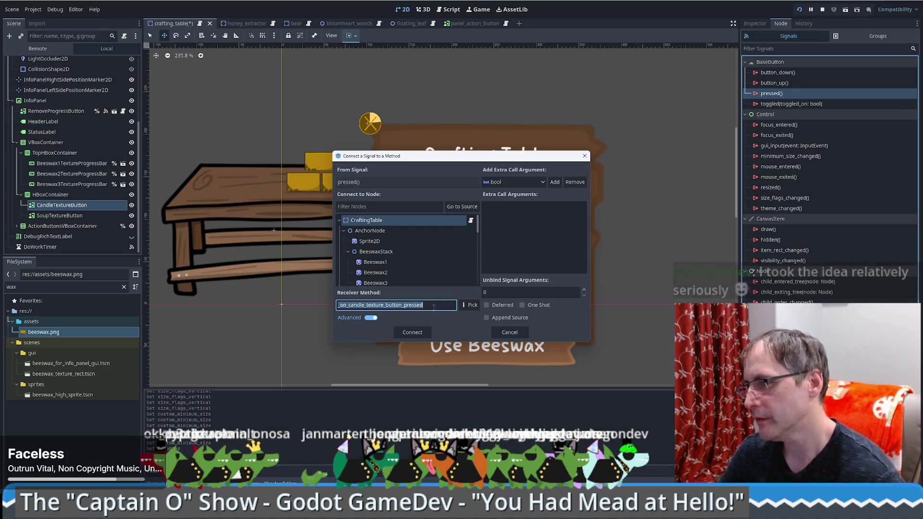
Change the receiver method from _on_candle_texture_button_pressed to _on_crafting_option_pressed
{"action": "key", "text": "End"}
{"action": "left_click_drag", "start_coordinate": [348, 305], "coordinate": [403, 310]}
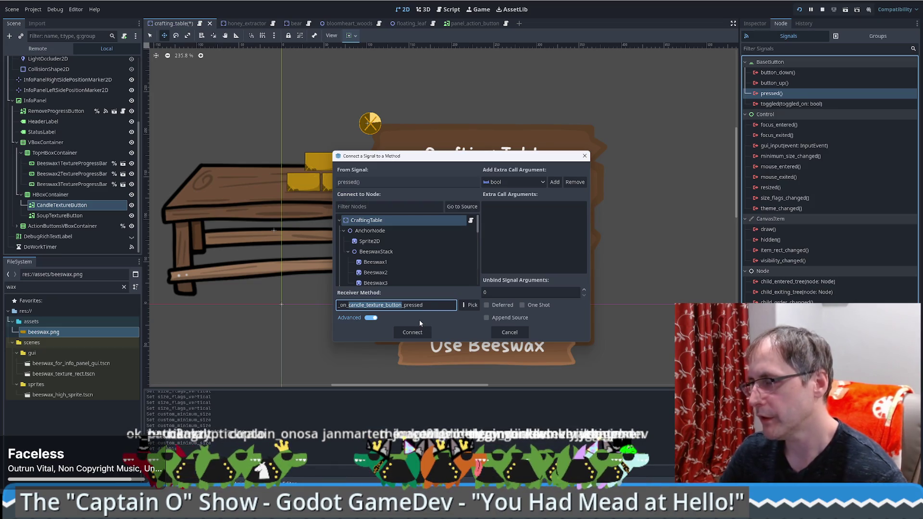
{"action": "type", "text": "select"}
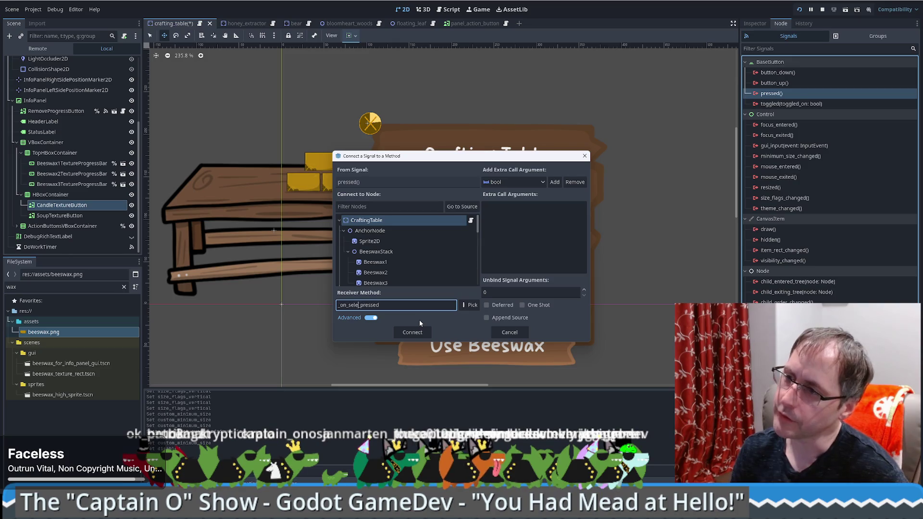
{"action": "type", "text": "_"}
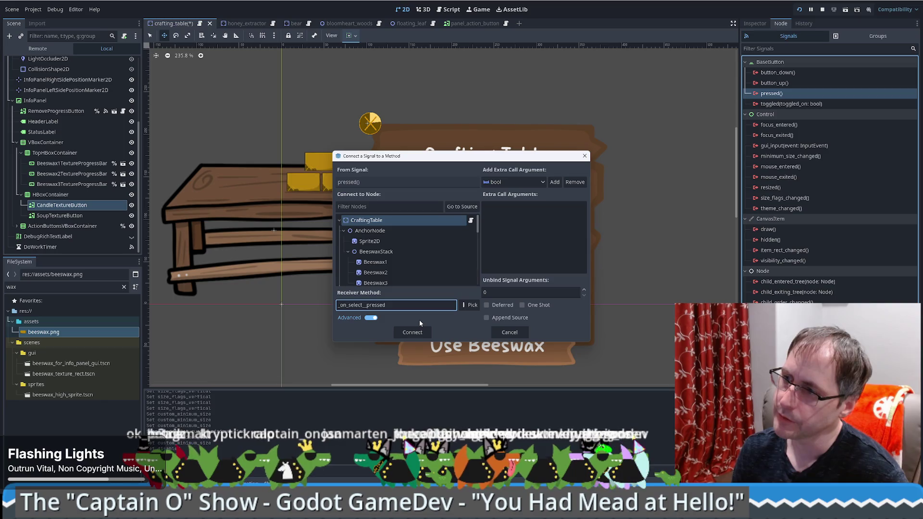
{"action": "key", "text": "BackSpace"}
{"action": "key", "text": "BackSpace"}
{"action": "key", "text": "BackSpace"}
{"action": "key", "text": "BackSpace"}
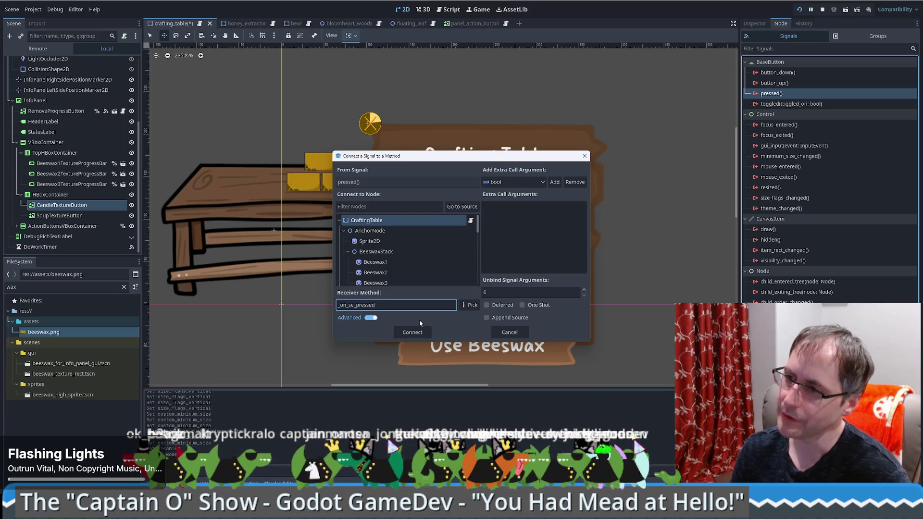
{"action": "type", "text": "_"}
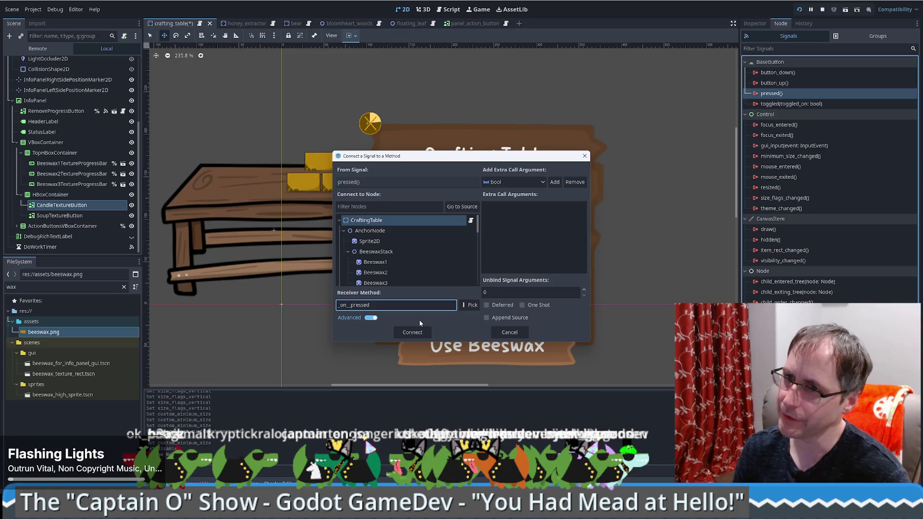
{"action": "type", "text": "crafting_"}
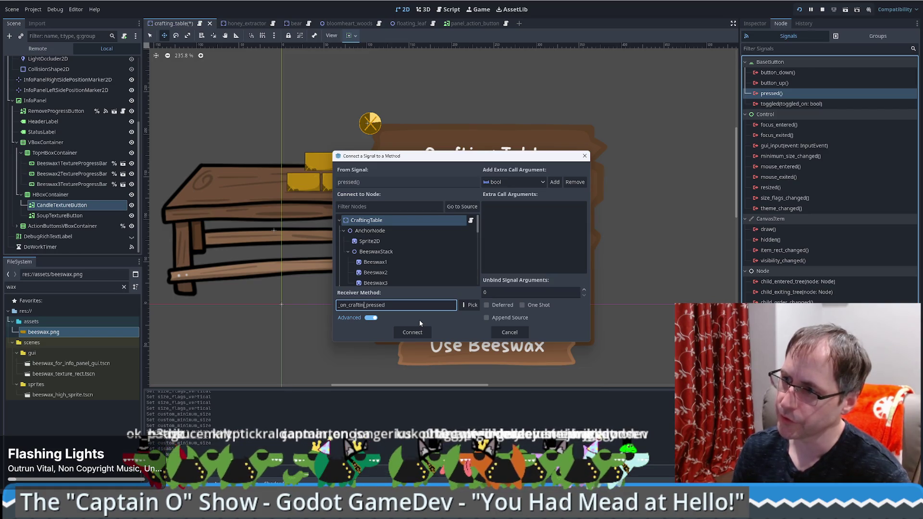
{"action": "type", "text": "option_"}
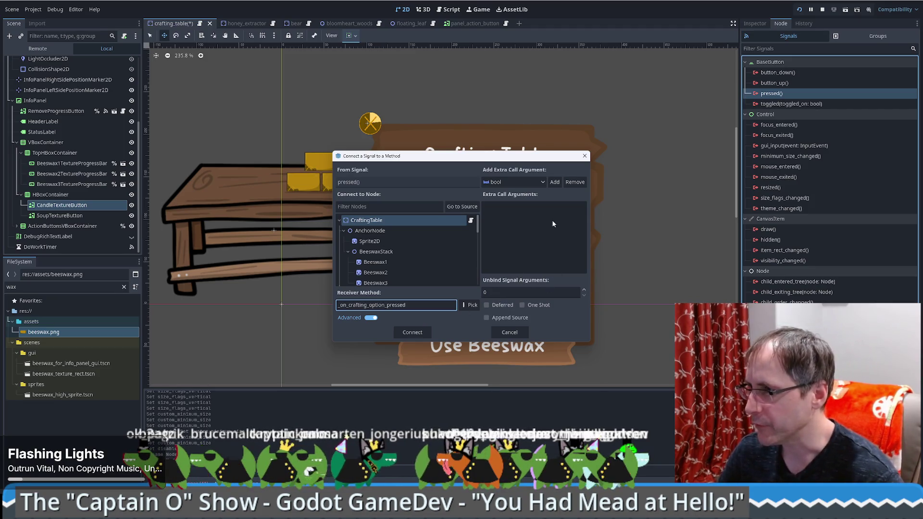
{"action": "left_click", "coordinate": [539, 182]}
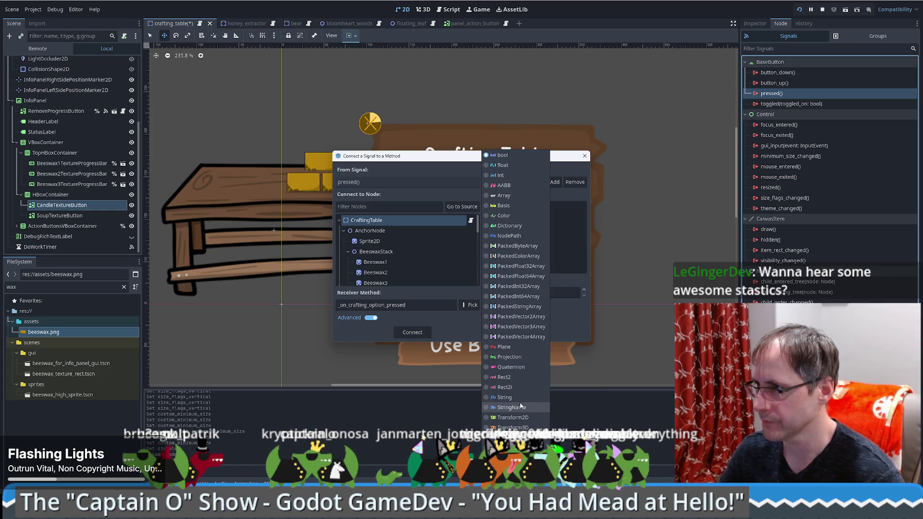
Bind an extra int argument, Argument 1, to the pressed connection
{"action": "left_click", "coordinate": [495, 185]}
{"action": "left_click", "coordinate": [498, 187]}
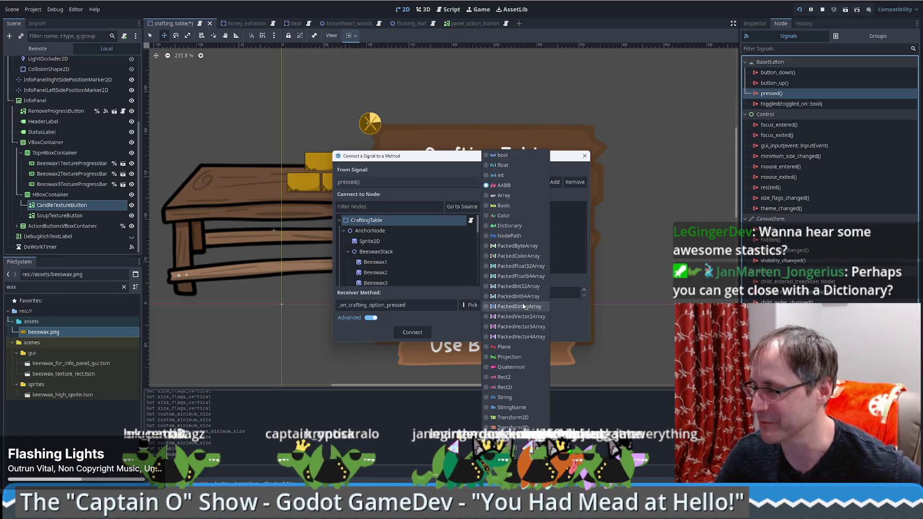
{"action": "left_click", "coordinate": [510, 175]}
{"action": "left_click", "coordinate": [555, 182]}
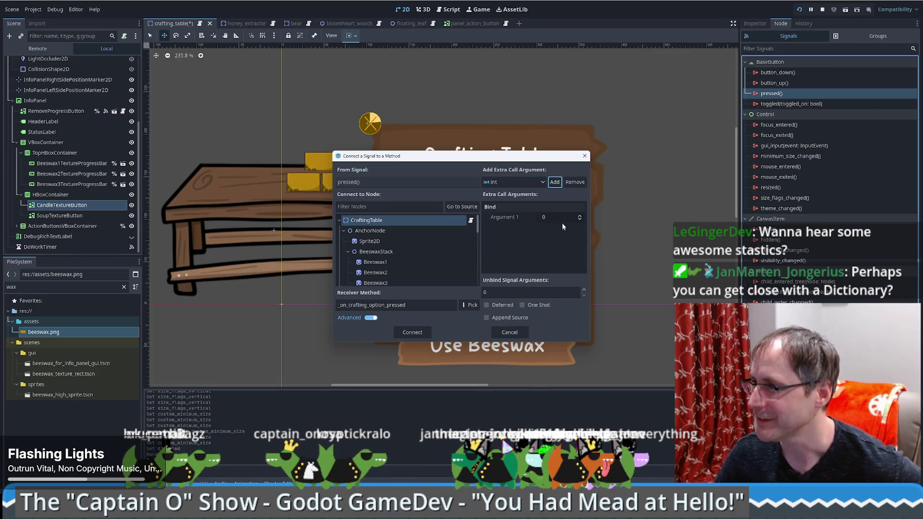
{"action": "left_click", "coordinate": [507, 217]}
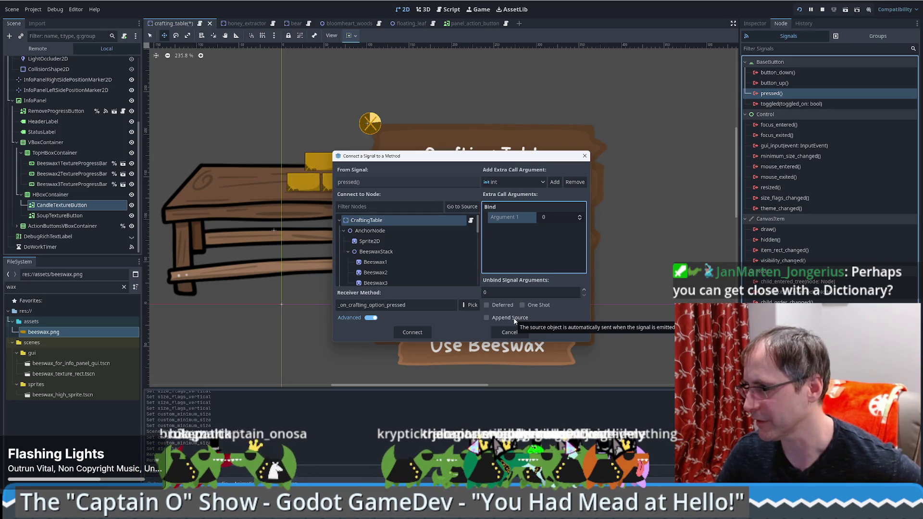
{"action": "double_click", "coordinate": [414, 308]}
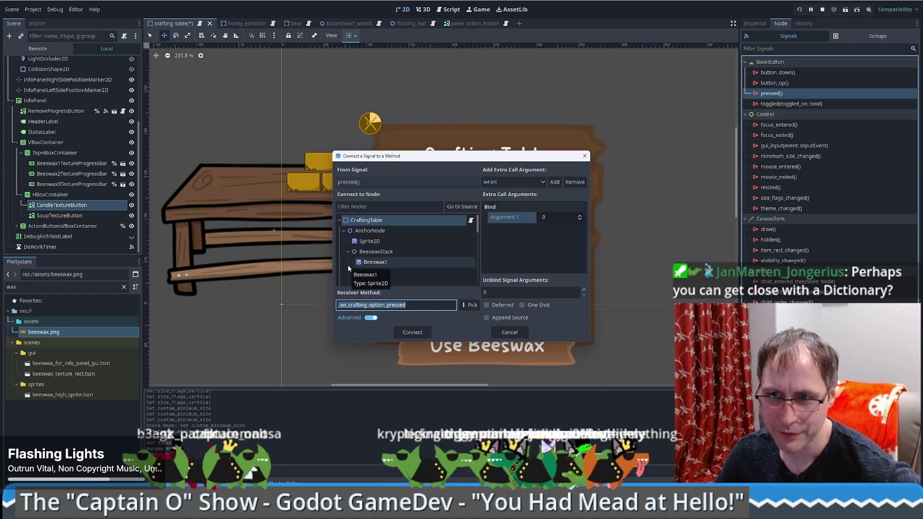
Add and remove a Dictionary argument, then connect the signal to crafting_table.gd
{"action": "left_click", "coordinate": [521, 183]}
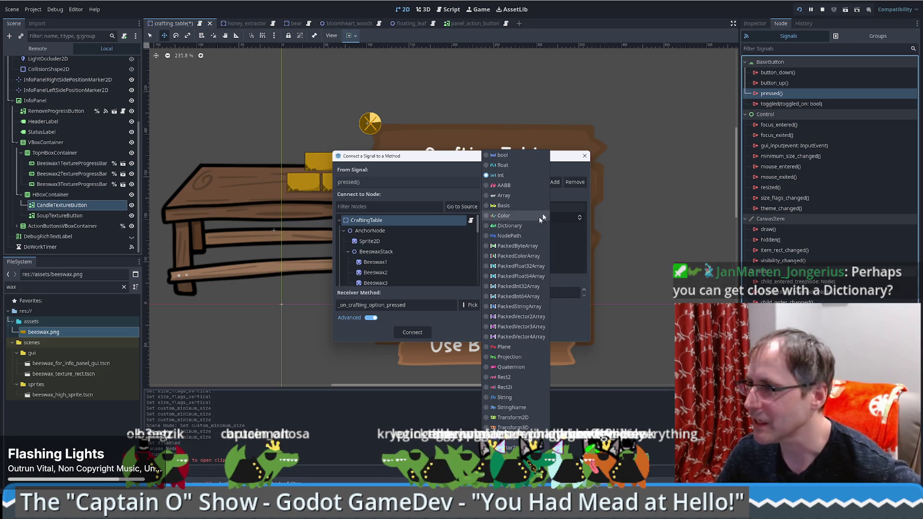
{"action": "left_click", "coordinate": [513, 230]}
{"action": "left_click", "coordinate": [555, 184]}
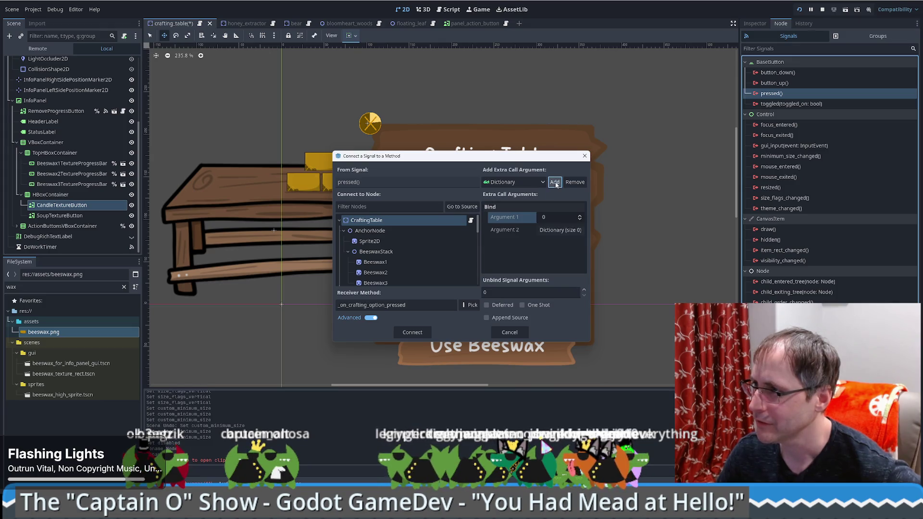
{"action": "left_click", "coordinate": [562, 231]}
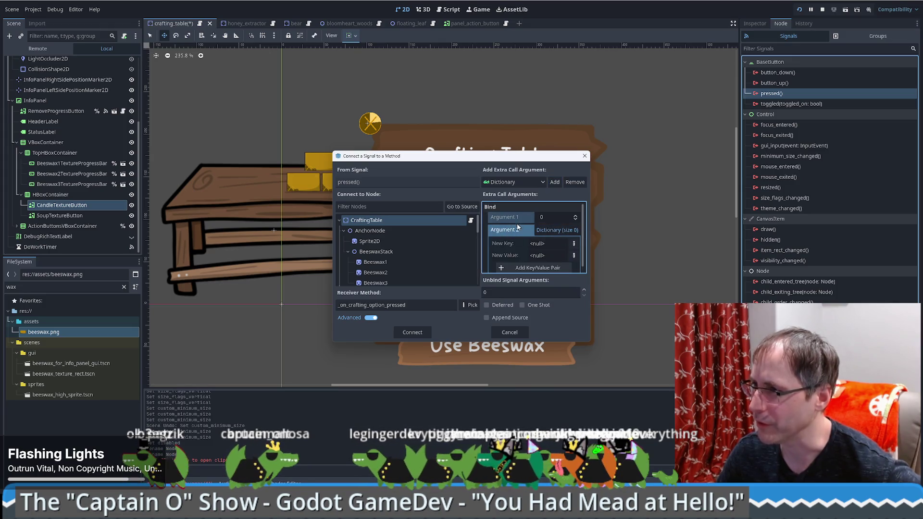
{"action": "left_click", "coordinate": [575, 183]}
{"action": "left_click", "coordinate": [543, 215]}
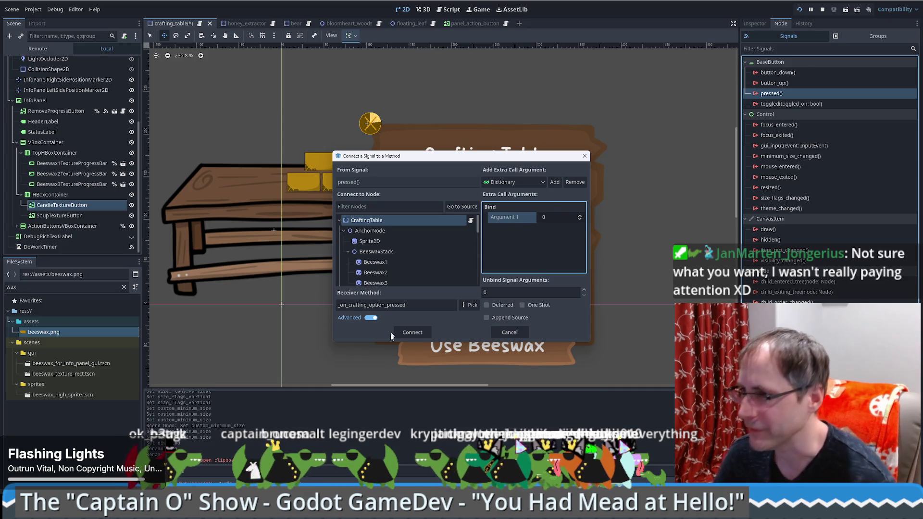
{"action": "left_click", "coordinate": [412, 332]}
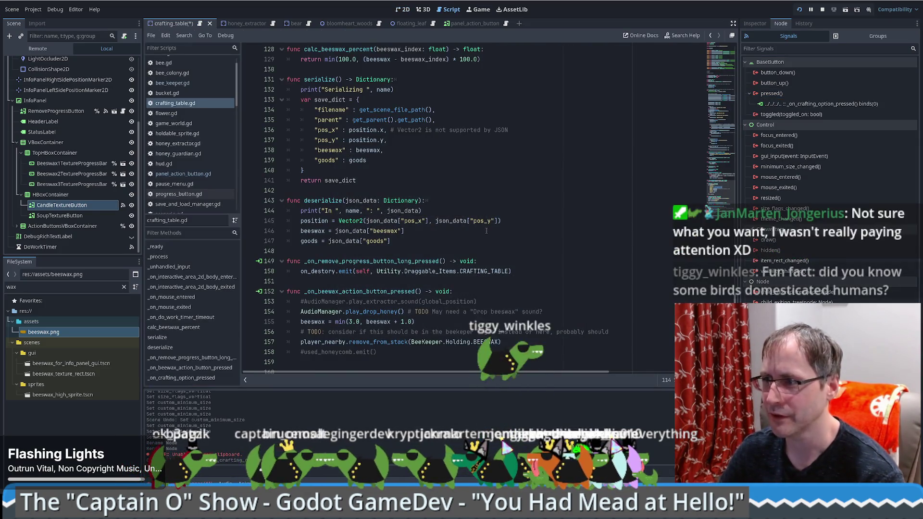
Rename the handler parameter extra_arg_0 to currently_crafting_selection_index
{"action": "scroll", "coordinate": [498, 232], "scroll_direction": "down", "scroll_amount": 1}
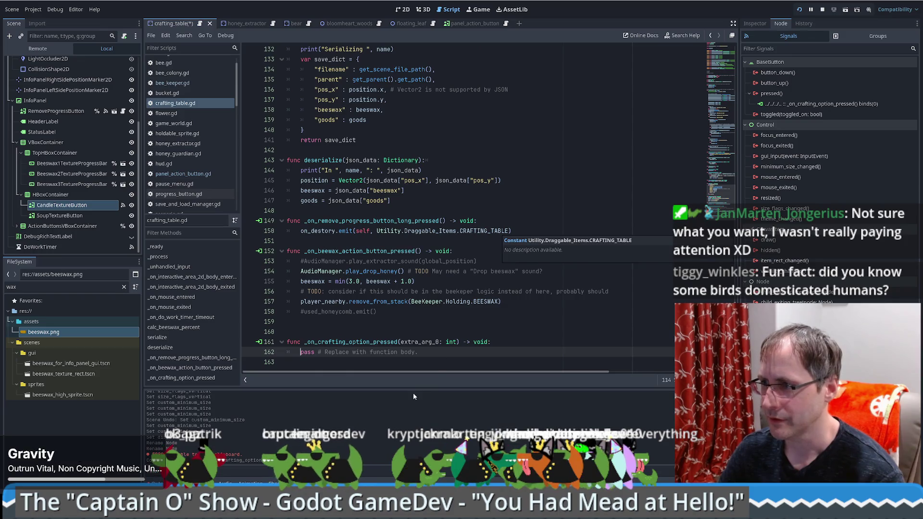
{"action": "double_click", "coordinate": [427, 342]}
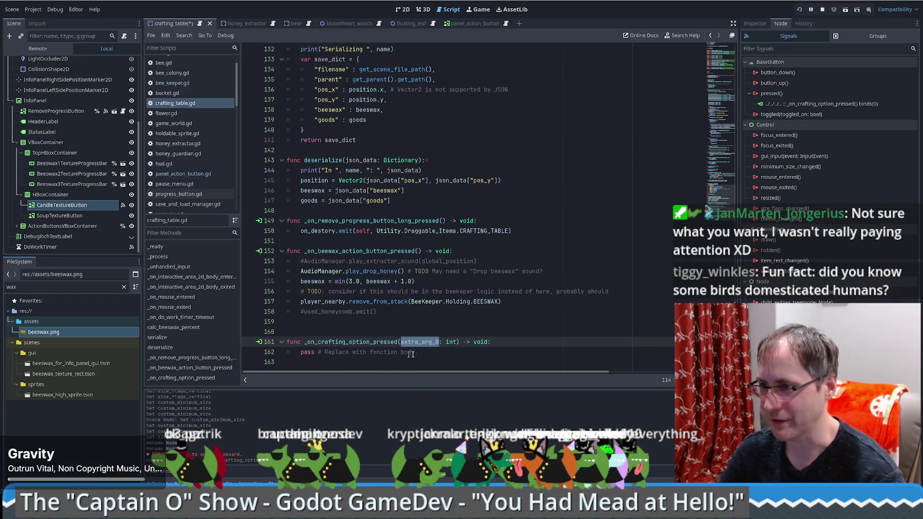
{"action": "left_click_drag", "start_coordinate": [418, 352], "coordinate": [298, 352]}
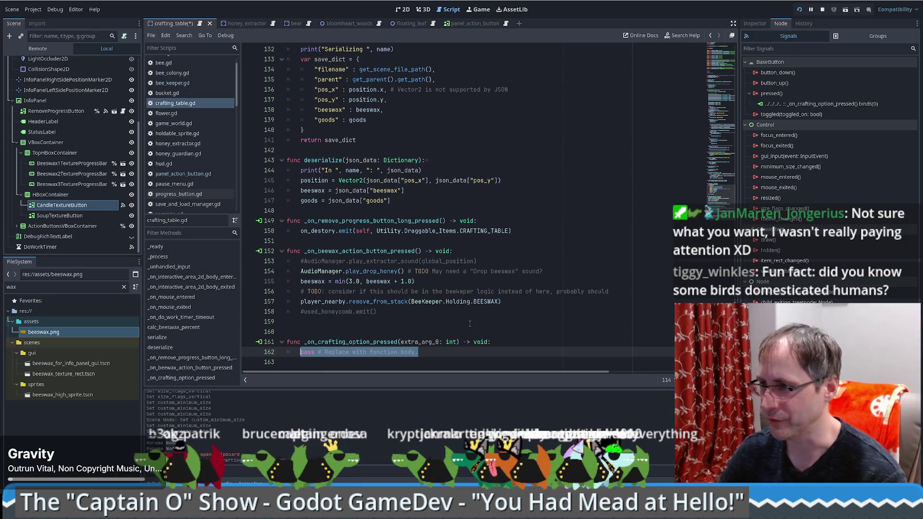
{"action": "double_click", "coordinate": [427, 341]}
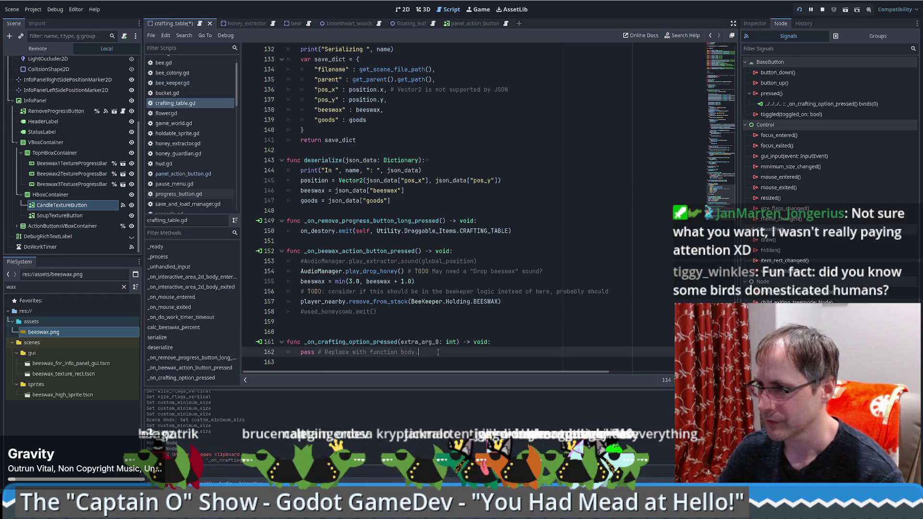
{"action": "left_click_drag", "start_coordinate": [418, 352], "coordinate": [300, 352]}
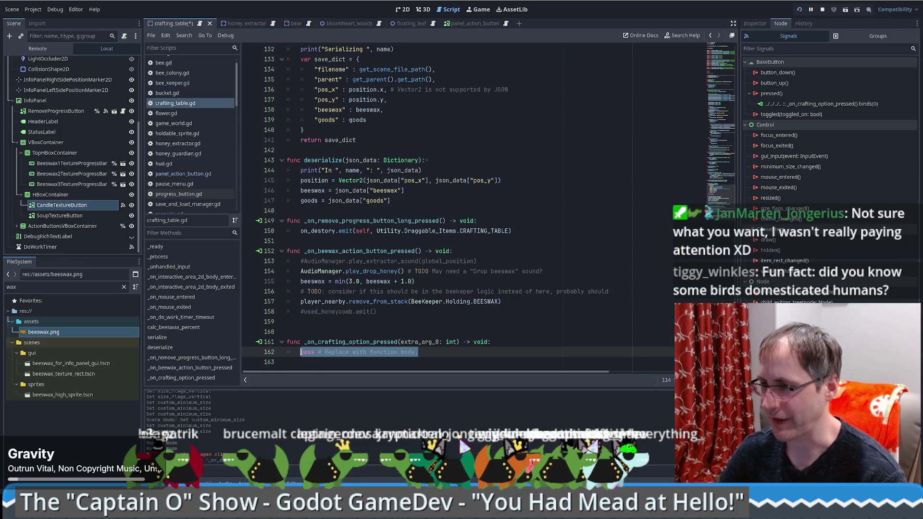
{"action": "double_click", "coordinate": [413, 345]}
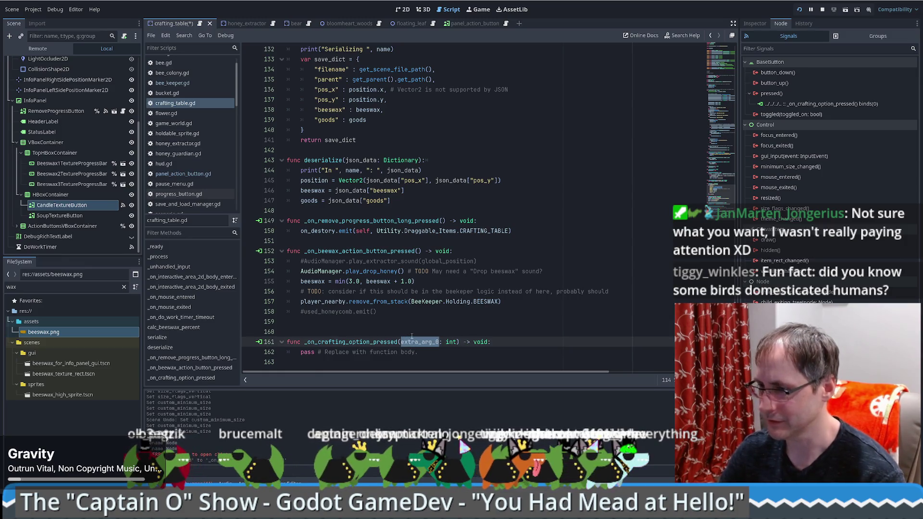
{"action": "type", "text": "current"}
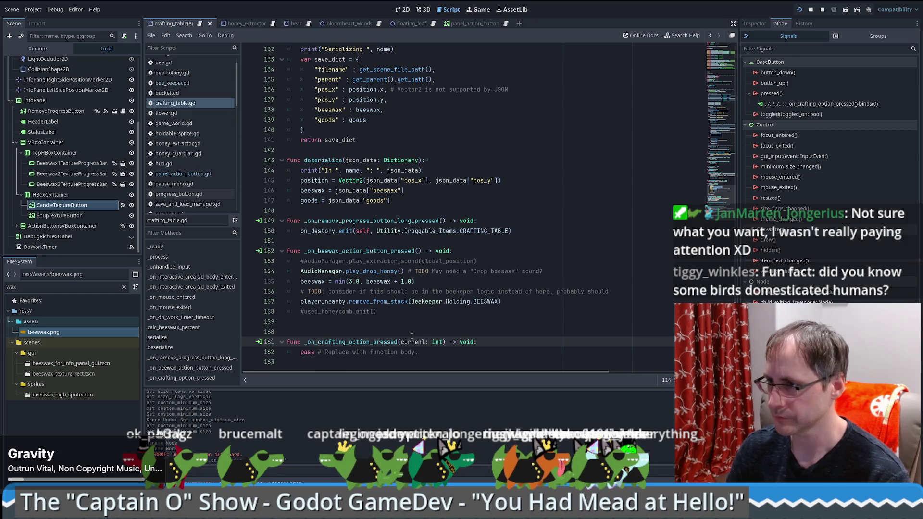
{"action": "key", "text": "BackSpace"}
{"action": "key", "text": "BackSpace"}
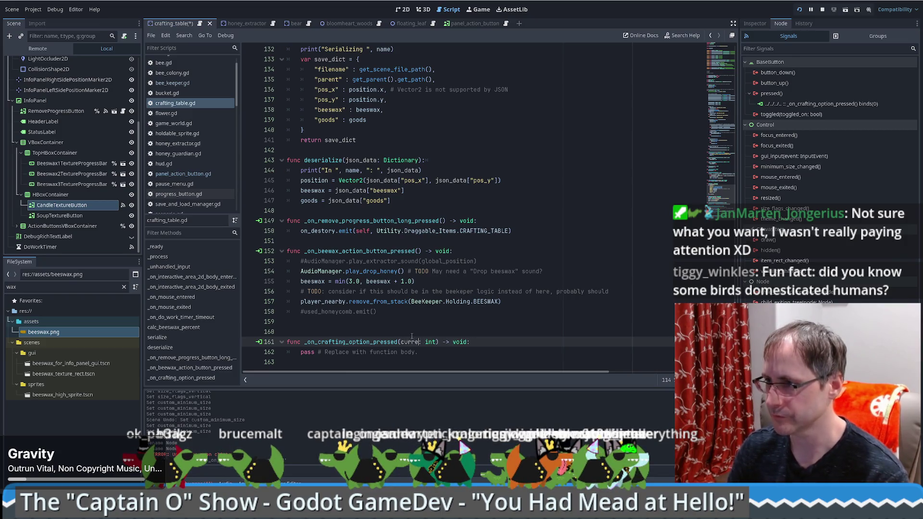
{"action": "type", "text": "ntly_crafting"}
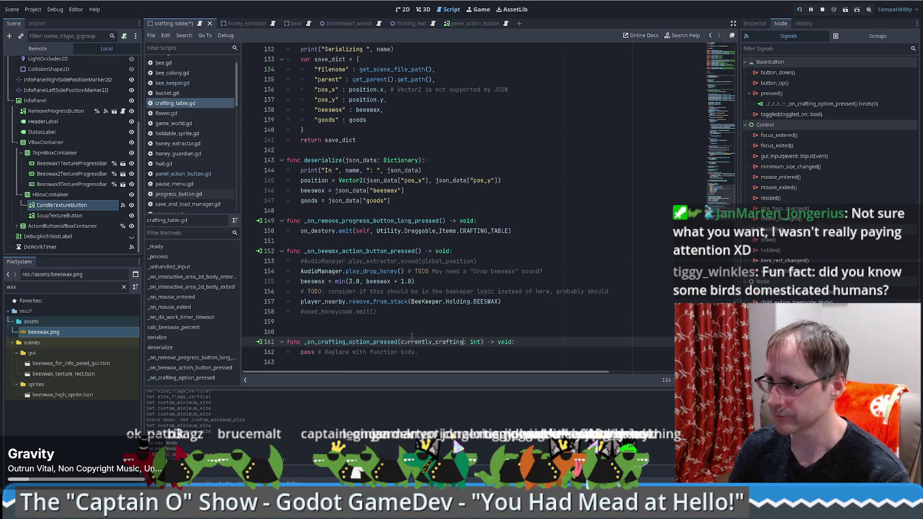
{"action": "type", "text": "_selection"}
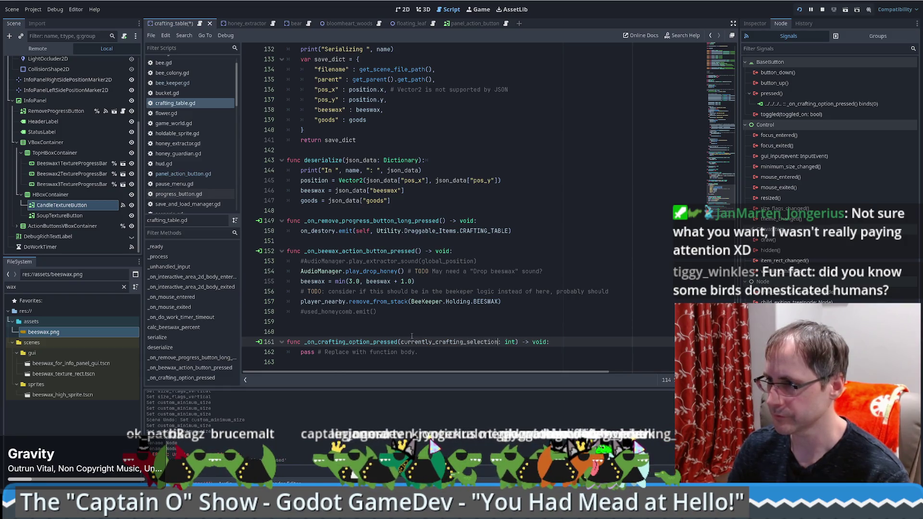
{"action": "type", "text": "_index"}
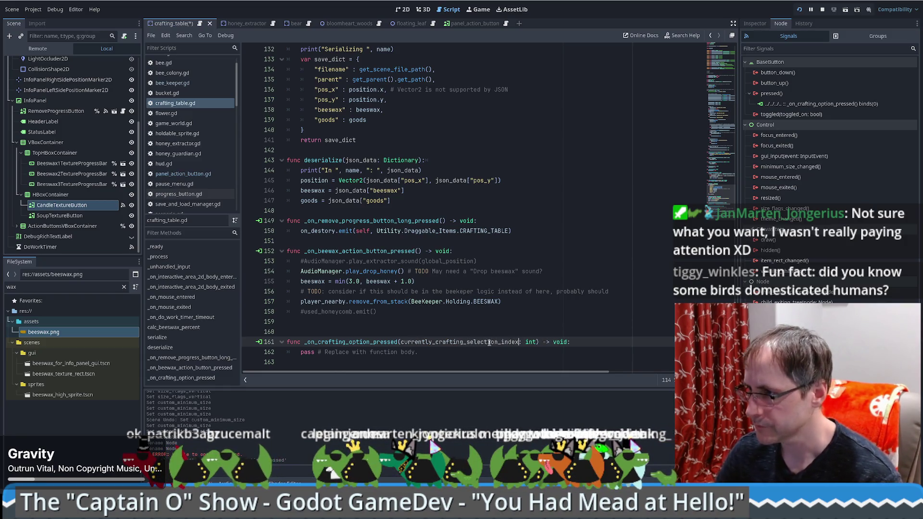
Delete the placeholder pass line, leaving the handler body empty
{"action": "left_click", "coordinate": [459, 354]}
{"action": "key", "text": "shift+Home"}
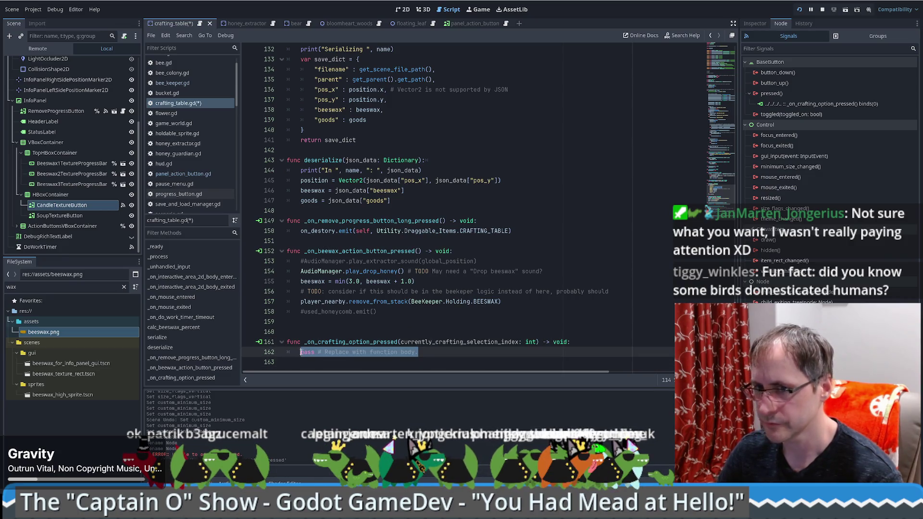
{"action": "key", "text": "BackSpace"}
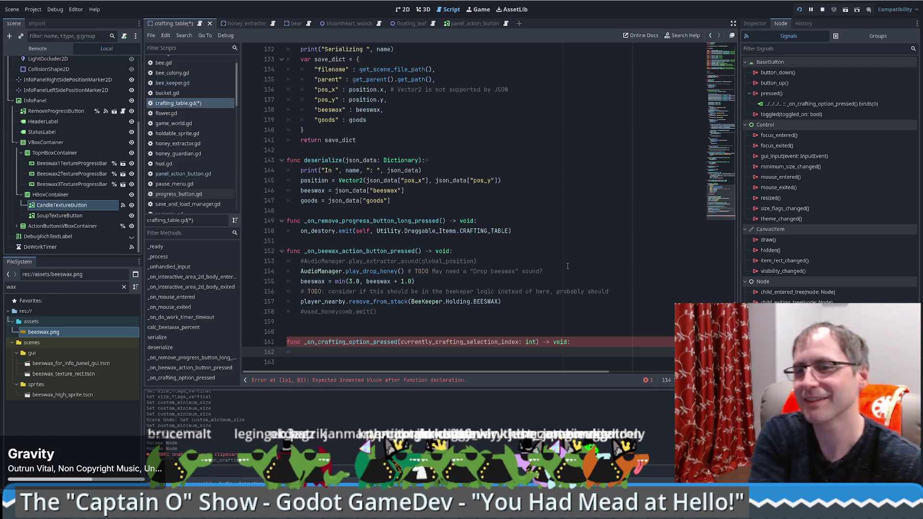
{"action": "left_click", "coordinate": [386, 332]}
{"action": "left_click", "coordinate": [362, 354]}
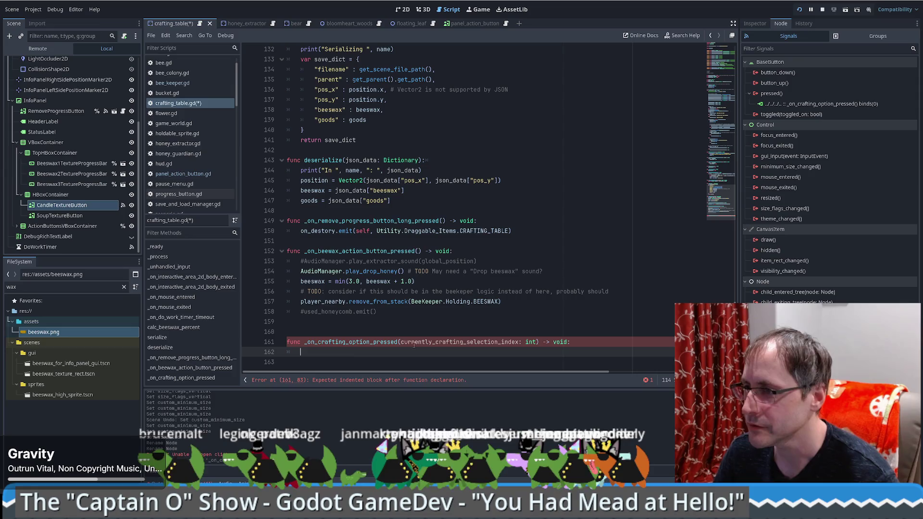
{"action": "left_click_drag", "start_coordinate": [721, 202], "coordinate": [717, 63]}
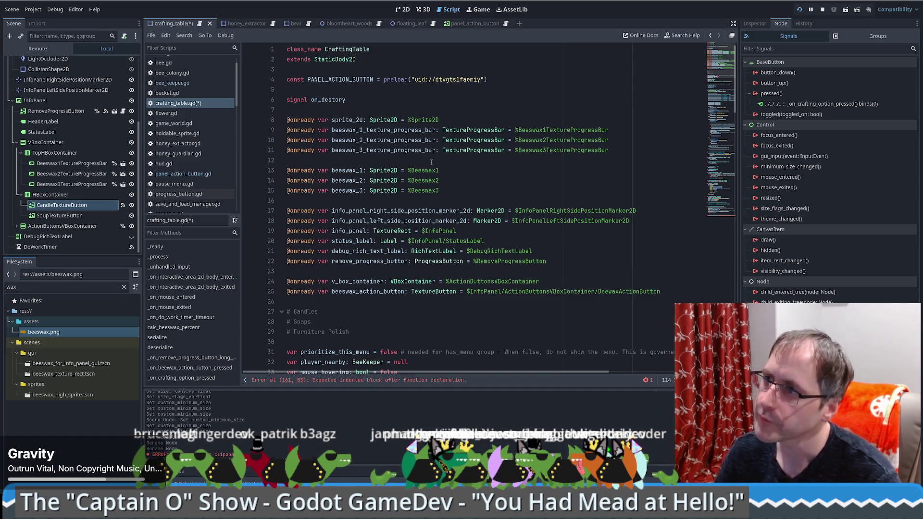
{"action": "scroll", "coordinate": [429, 165], "scroll_direction": "down", "scroll_amount": 7}
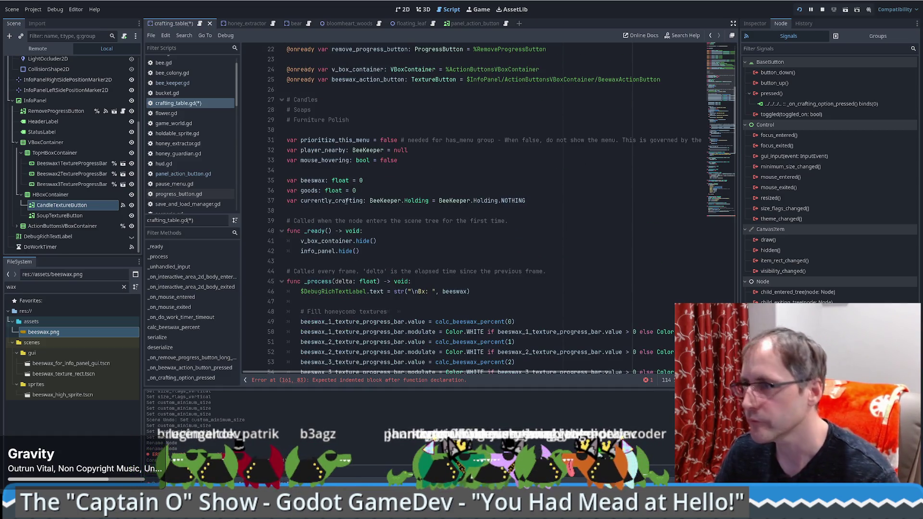
Write 'match currently_crafting_selection_index:' with a first case '1: #candle'
{"action": "double_click", "coordinate": [346, 202]}
{"action": "key", "text": "ctrl+c"}
{"action": "left_click", "coordinate": [721, 202]}
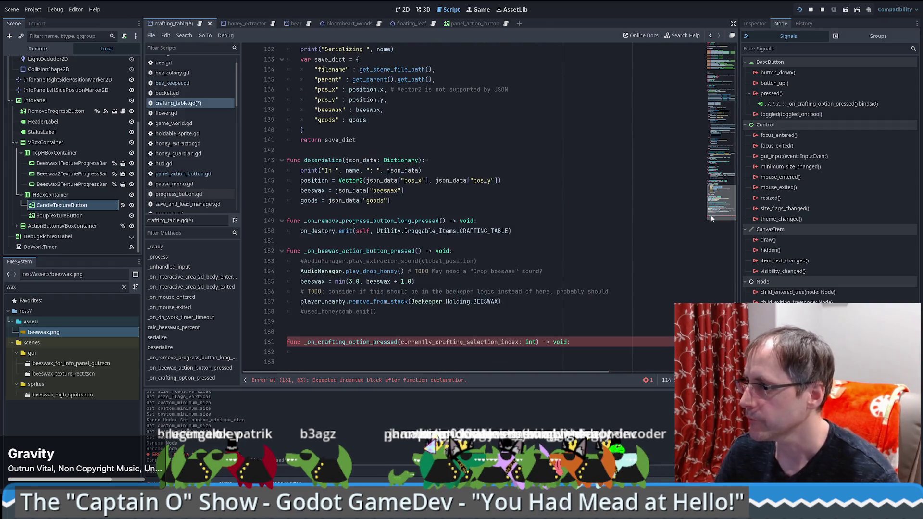
{"action": "left_click", "coordinate": [517, 351]}
{"action": "type", "text": "ma"}
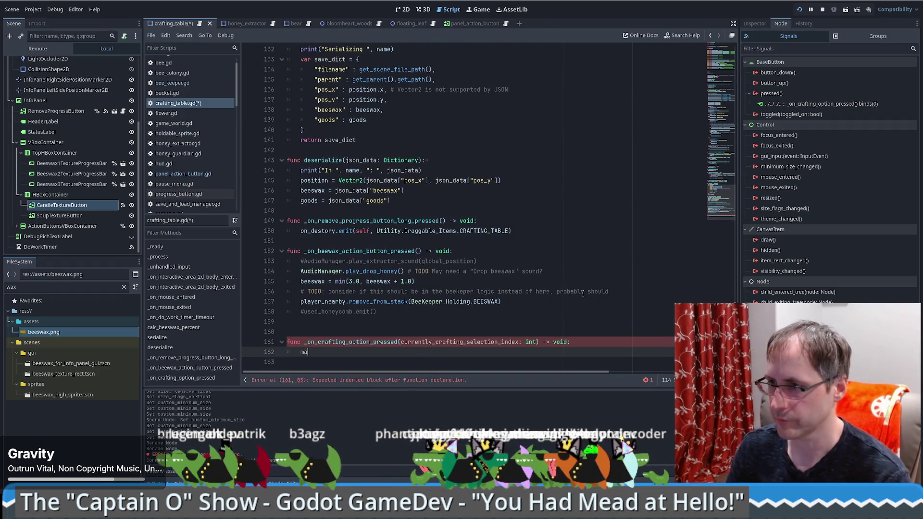
{"action": "type", "text": "tch "}
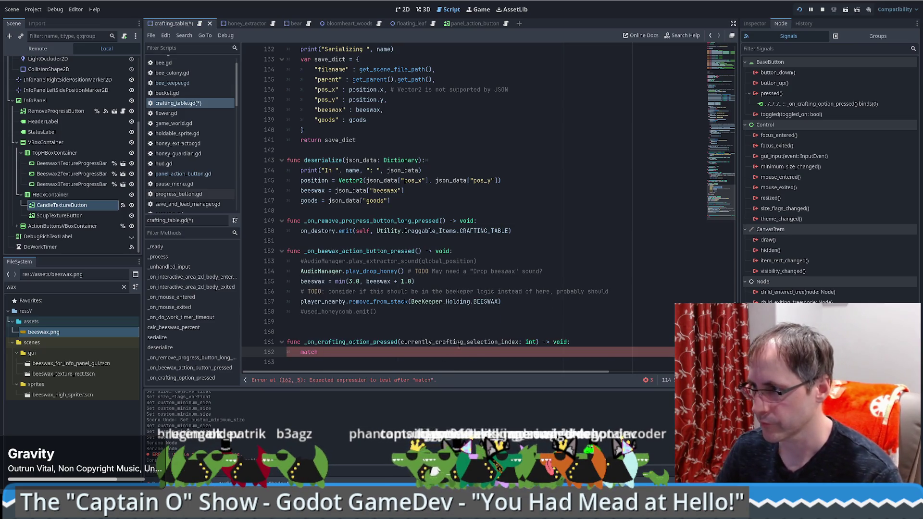
{"action": "type", "text": "currently_crafting_selection_index:"}
{"action": "key", "text": "Return"}
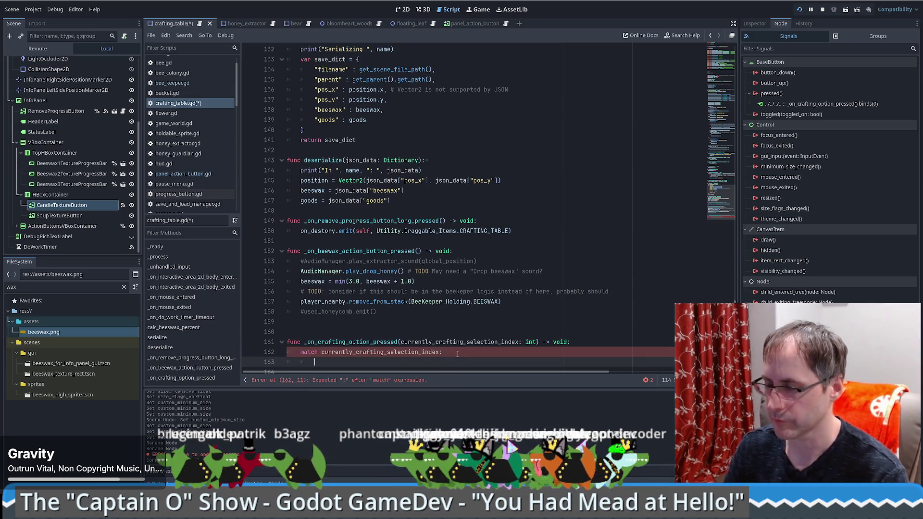
{"action": "type", "text": "1:"}
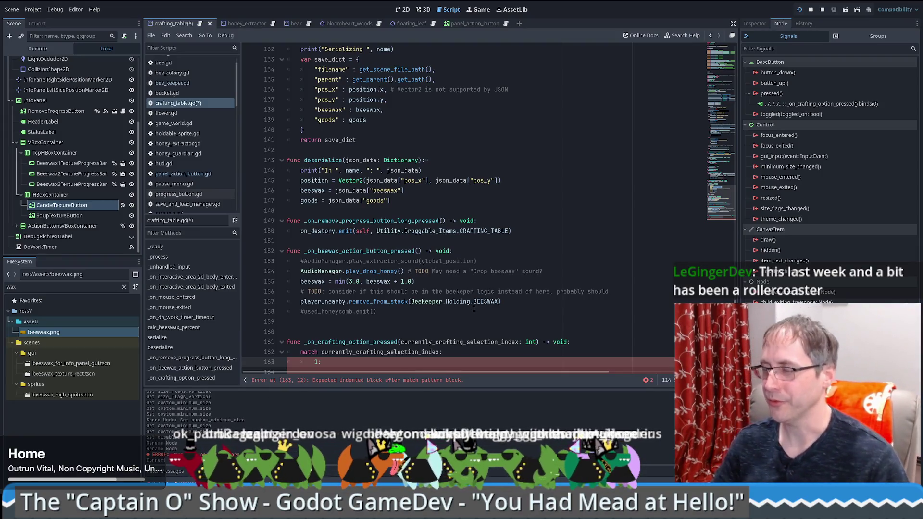
{"action": "scroll", "coordinate": [469, 309], "scroll_direction": "down", "scroll_amount": 1}
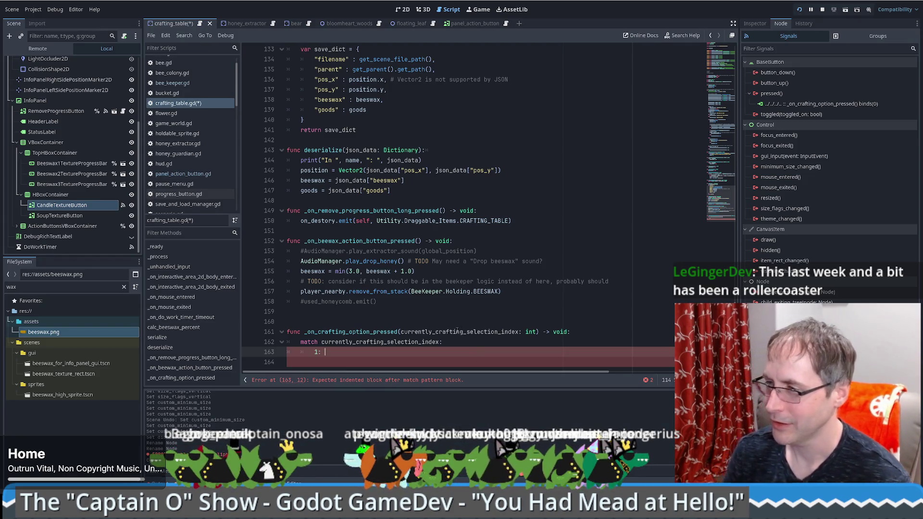
{"action": "type", "text": "#"}
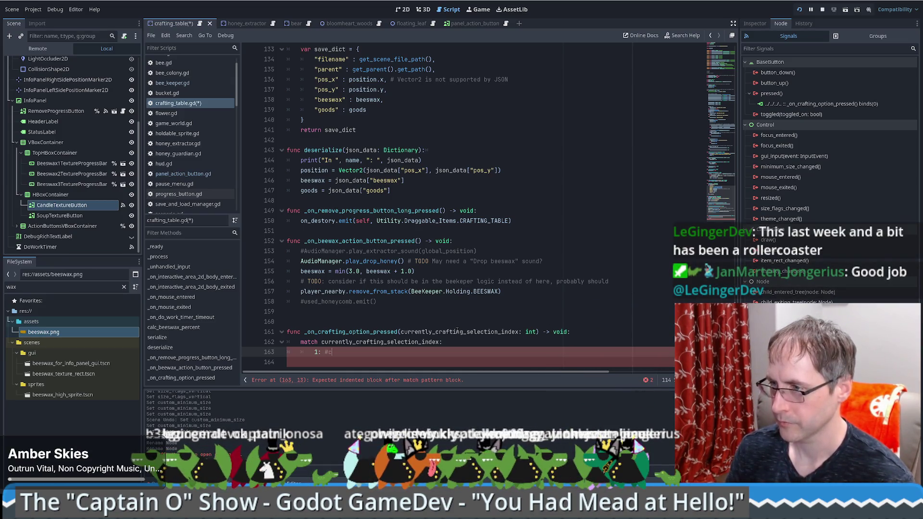
{"action": "type", "text": "candle"}
{"action": "key", "text": "Return"}
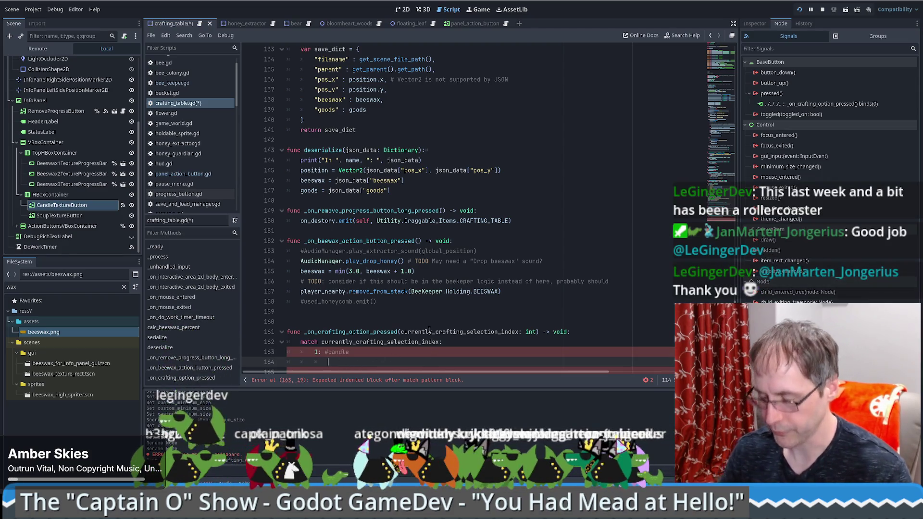
Search all project files for 'match'
{"action": "key", "text": "ctrl+shift+f"}
{"action": "type", "text": "match"}
{"action": "key", "text": "Return"}
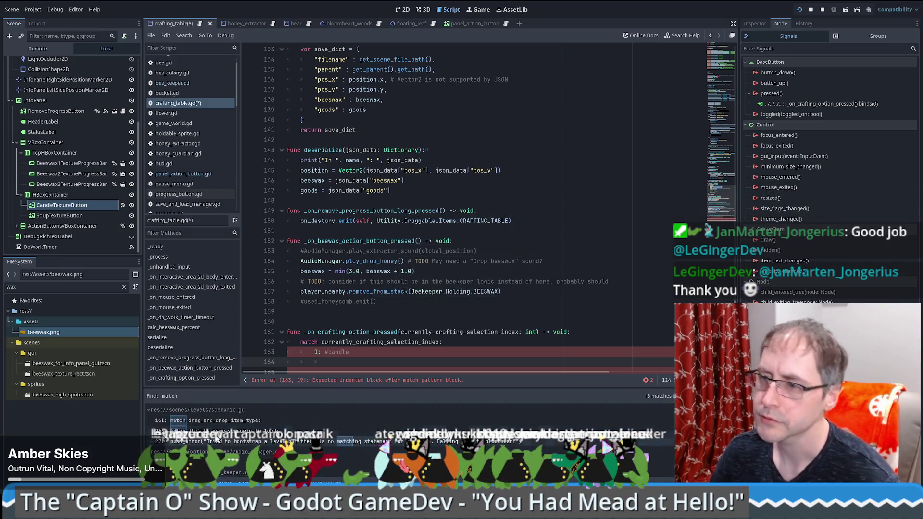
Look at the match usage in scenario.gd, then return to crafting_table.gd
{"action": "left_click", "coordinate": [240, 430]}
{"action": "scroll", "coordinate": [548, 326], "scroll_direction": "down", "scroll_amount": 3}
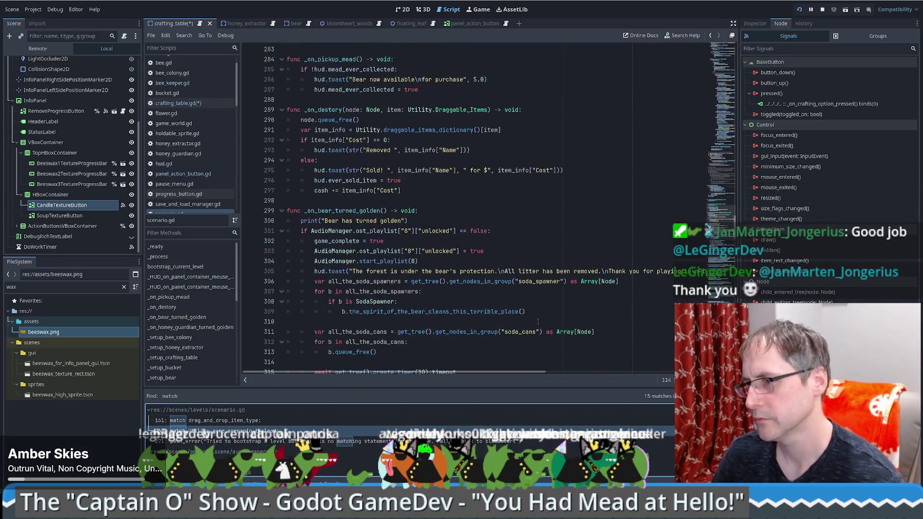
{"action": "scroll", "coordinate": [541, 321], "scroll_direction": "up", "scroll_amount": 5}
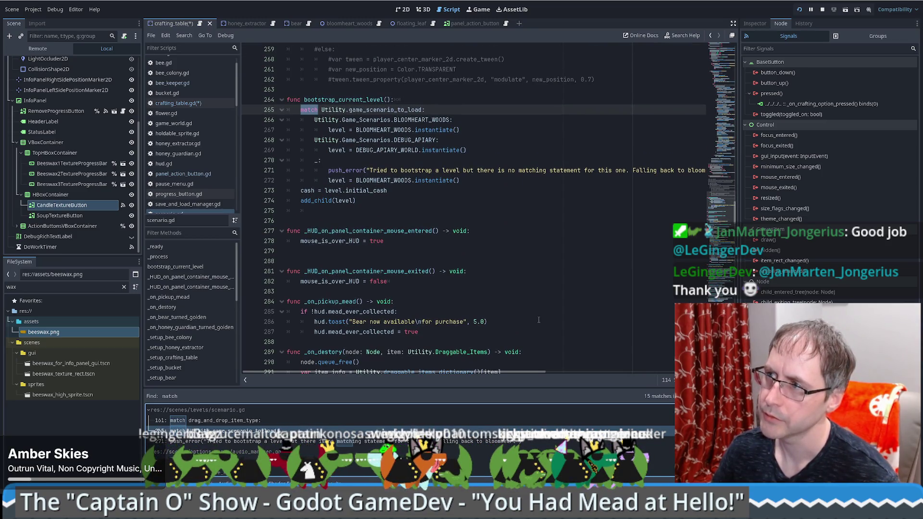
{"action": "key", "text": "alt+Left"}
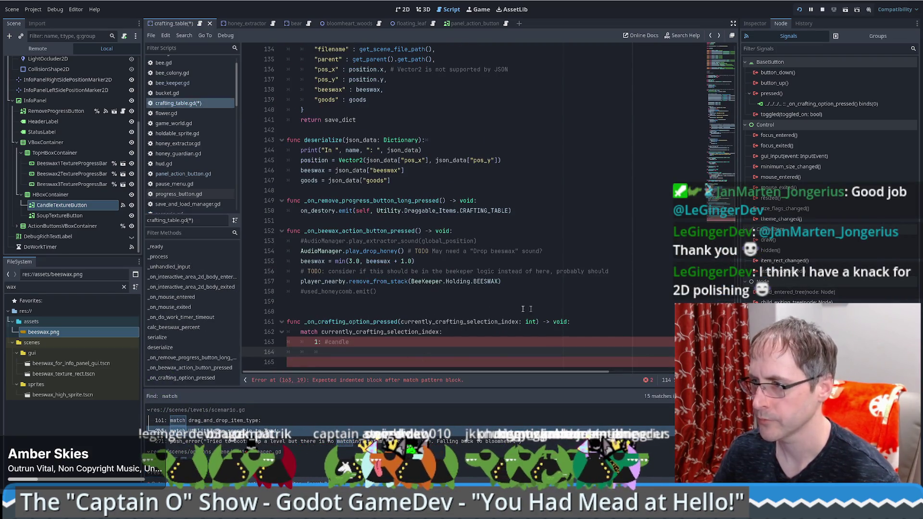
Start case 1's body on line 164 with 'currently_crafting ='
{"action": "type", "text": "currently_crafting_selection_index"}
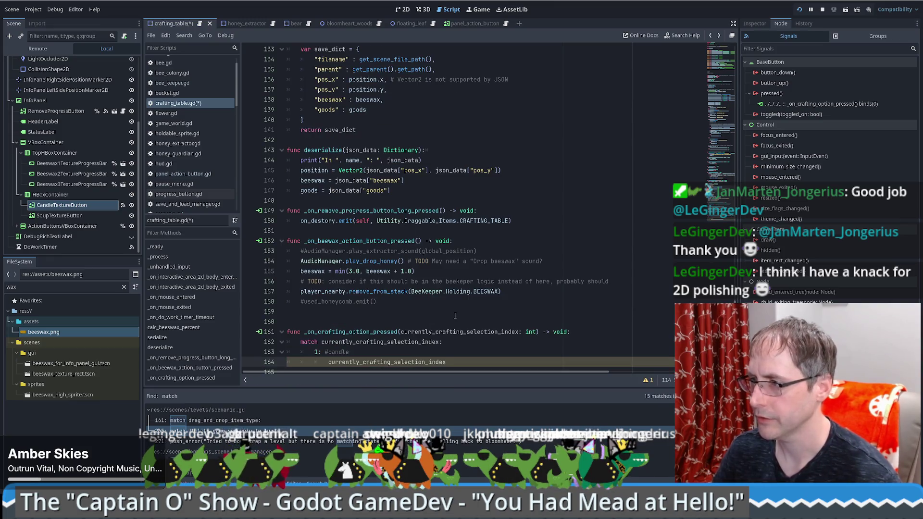
{"action": "scroll", "coordinate": [724, 184], "scroll_direction": "up", "scroll_amount": 1}
{"action": "scroll", "coordinate": [724, 184], "scroll_direction": "up", "scroll_amount": 20}
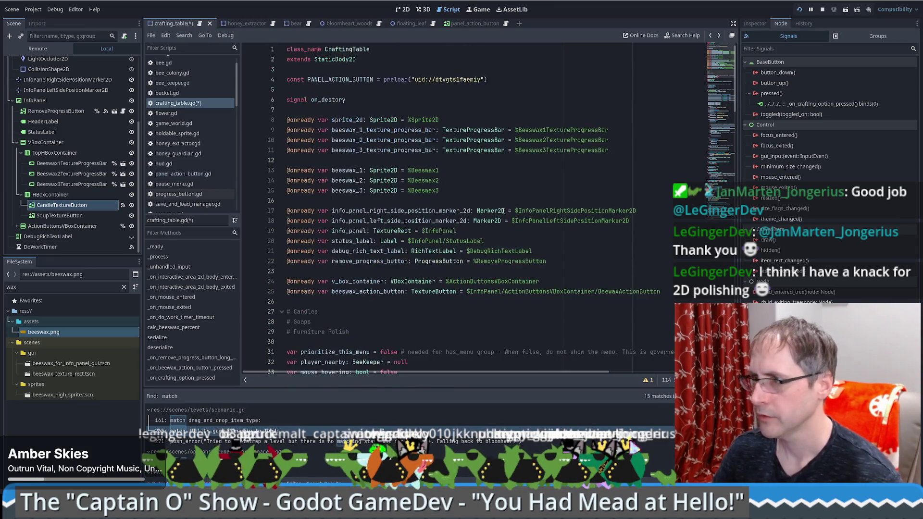
{"action": "left_click", "coordinate": [580, 200]}
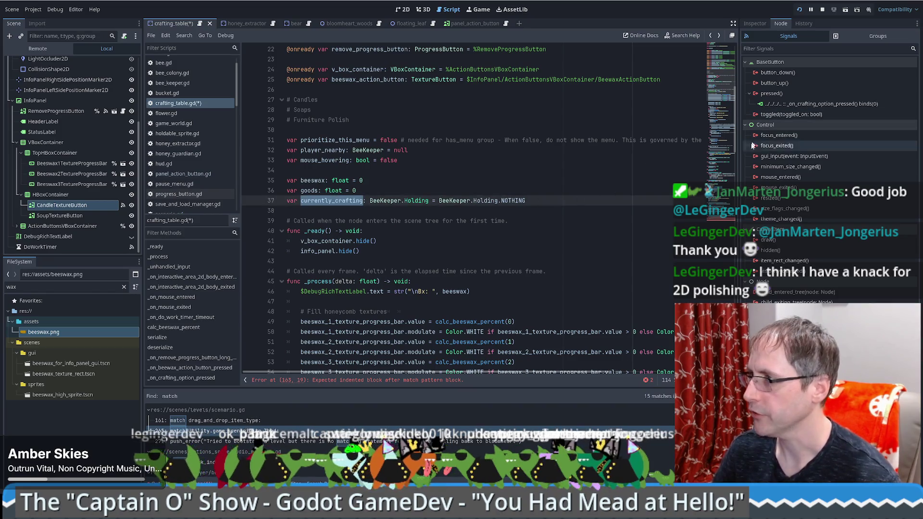
{"action": "scroll", "coordinate": [402, 358], "scroll_direction": "down", "scroll_amount": 20}
{"action": "left_click", "coordinate": [402, 355]}
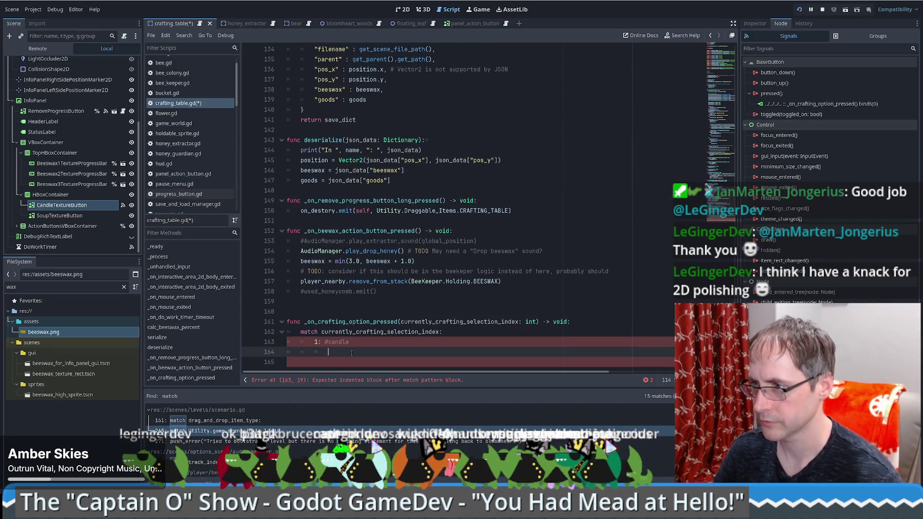
{"action": "key", "text": "Tab"}
{"action": "key", "text": "ctrl+v"}
{"action": "type", "text": "="}
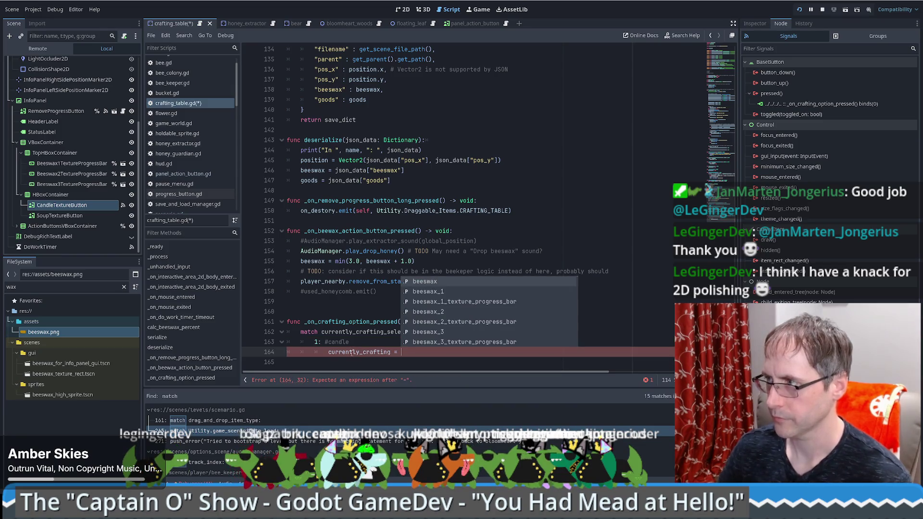
Complete case 1's assignment as BeeKeeper.Holding.CANDLE
{"action": "scroll", "coordinate": [471, 255], "scroll_direction": "up", "scroll_amount": 20}
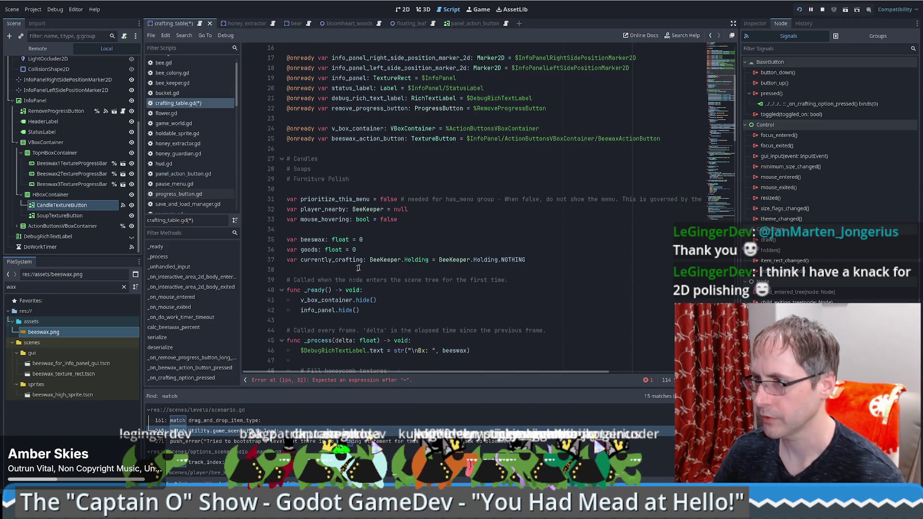
{"action": "left_click_drag", "start_coordinate": [439, 260], "coordinate": [501, 260]}
{"action": "key", "text": "ctrl+c"}
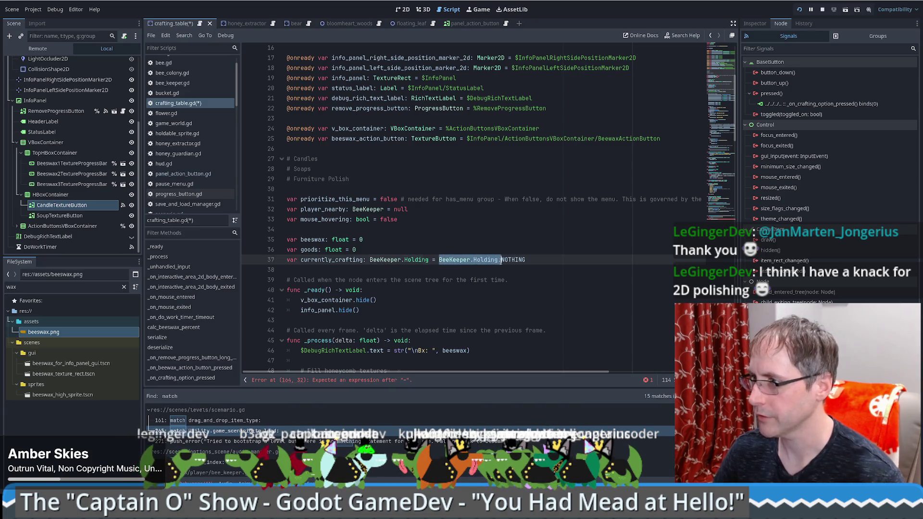
{"action": "scroll", "coordinate": [440, 353], "scroll_direction": "down", "scroll_amount": 20}
{"action": "left_click", "coordinate": [440, 353]}
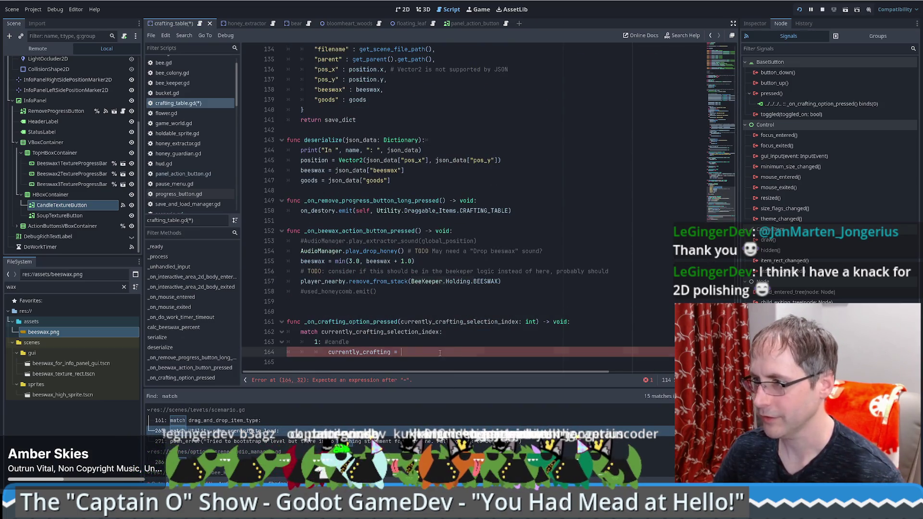
{"action": "key", "text": "ctrl+v"}
{"action": "type", "text": "c"}
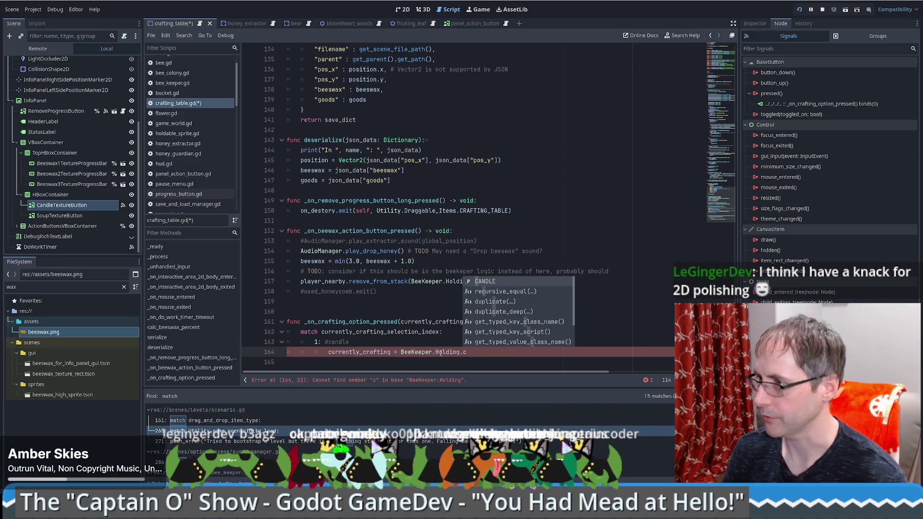
{"action": "key", "text": "Return"}
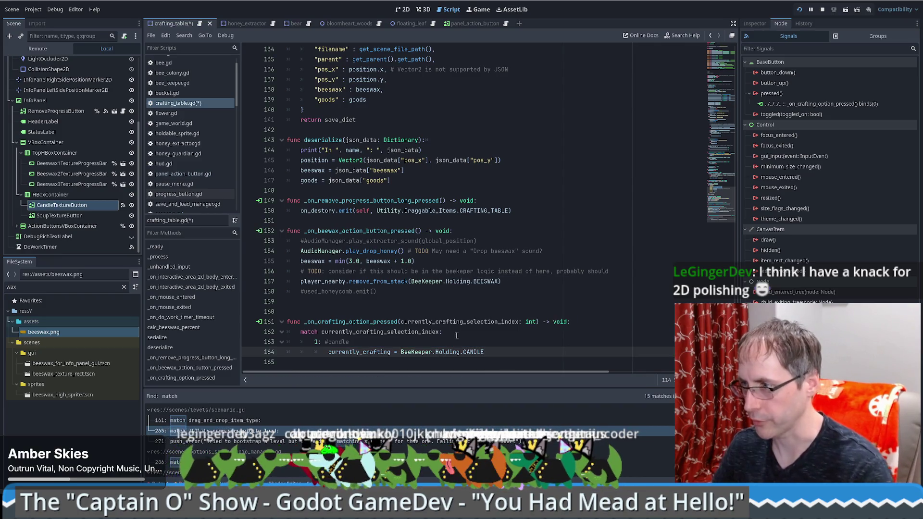
Duplicate the candle case into a second case assigning BeeKeeper.Holding.SOAP, removing the #candle comment
{"action": "left_click_drag", "start_coordinate": [457, 335], "coordinate": [487, 354]}
{"action": "key", "text": "ctrl+shift+d"}
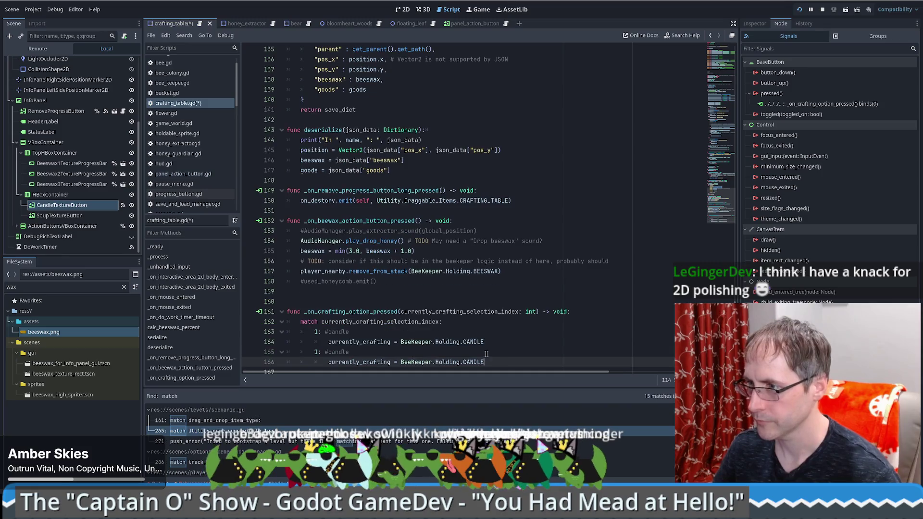
{"action": "left_click", "coordinate": [318, 353]}
{"action": "type", "text": "2"}
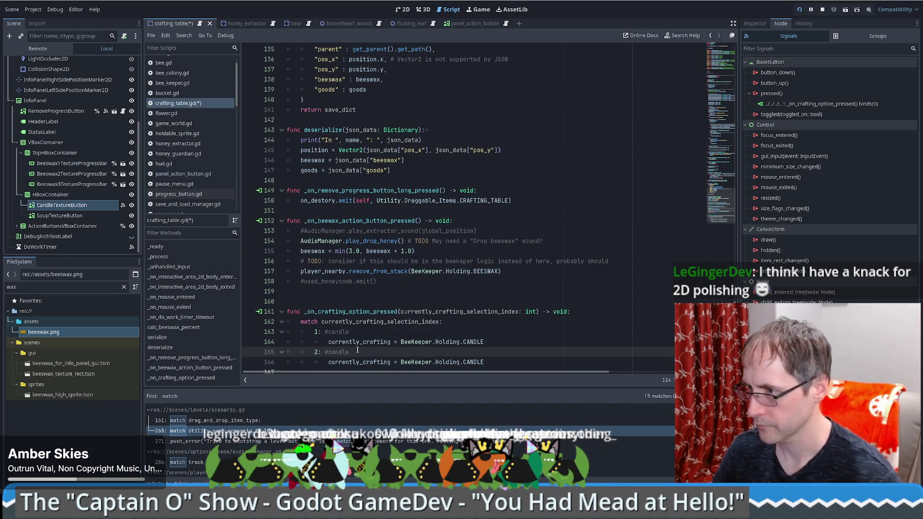
{"action": "double_click", "coordinate": [340, 353]}
{"action": "left_click", "coordinate": [356, 332]}
{"action": "mouse_move", "coordinate": [356, 331]}
{"action": "left_mouse_down"}
{"action": "mouse_move", "coordinate": [322, 332]}
{"action": "mouse_move", "coordinate": [351, 352]}
{"action": "left_mouse_up"}
{"action": "key", "text": "BackSpace"}
{"action": "key", "text": "BackSpace"}
{"action": "double_click", "coordinate": [472, 362]}
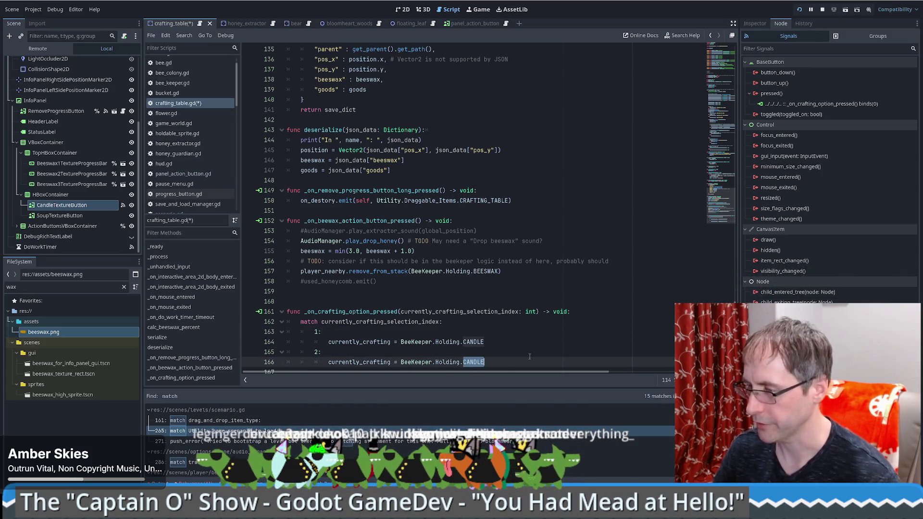
{"action": "type", "text": "so"}
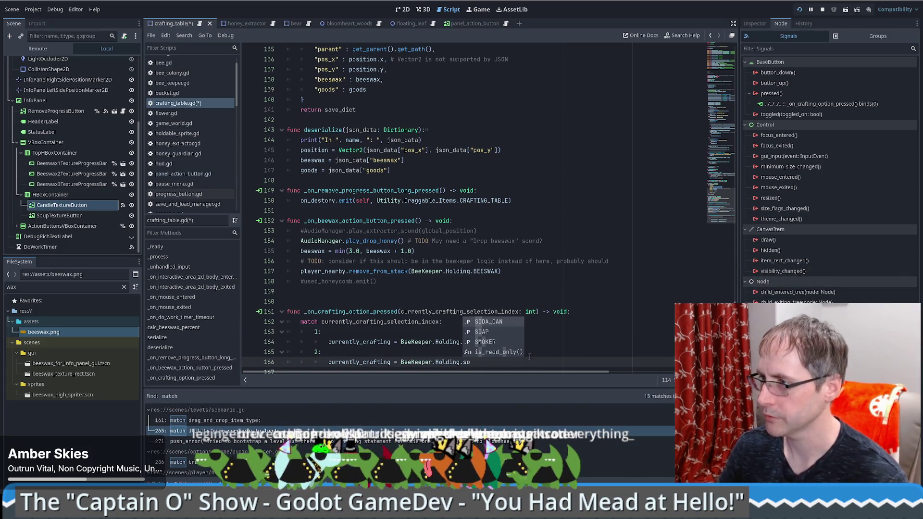
{"action": "key", "text": "Down"}
{"action": "key", "text": "Return"}
{"action": "key", "text": "Return"}
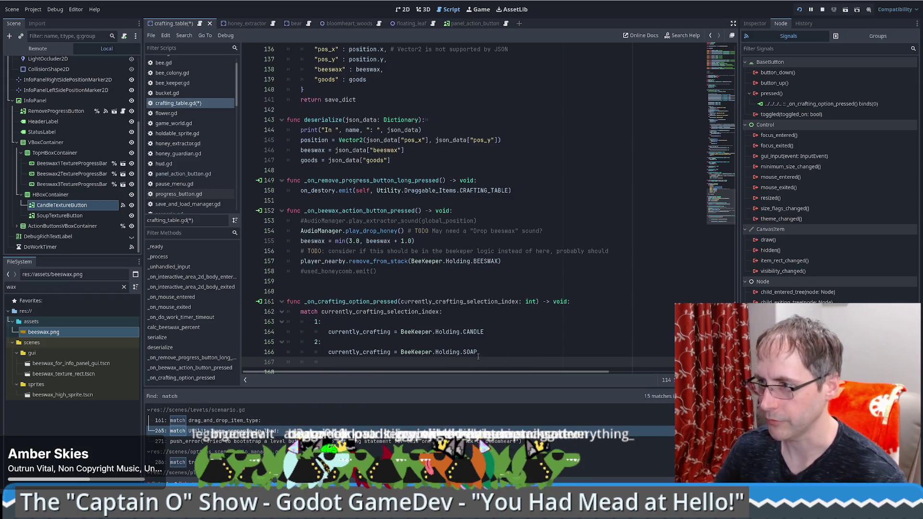
Add a default '_:' case setting currently_crafting to BeeKeeper.Holding.NOTHING, removing a stray semicolon
{"action": "type", "text": "default"}
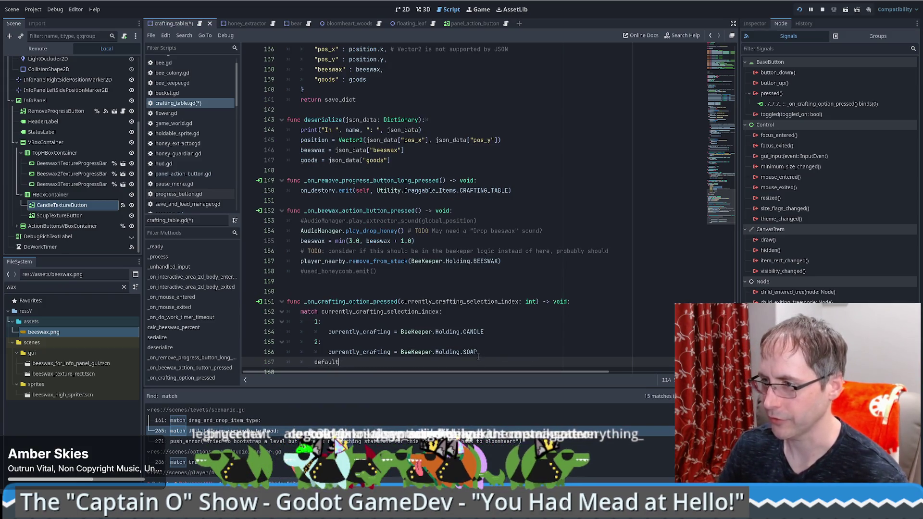
{"action": "type", "text": "_:"}
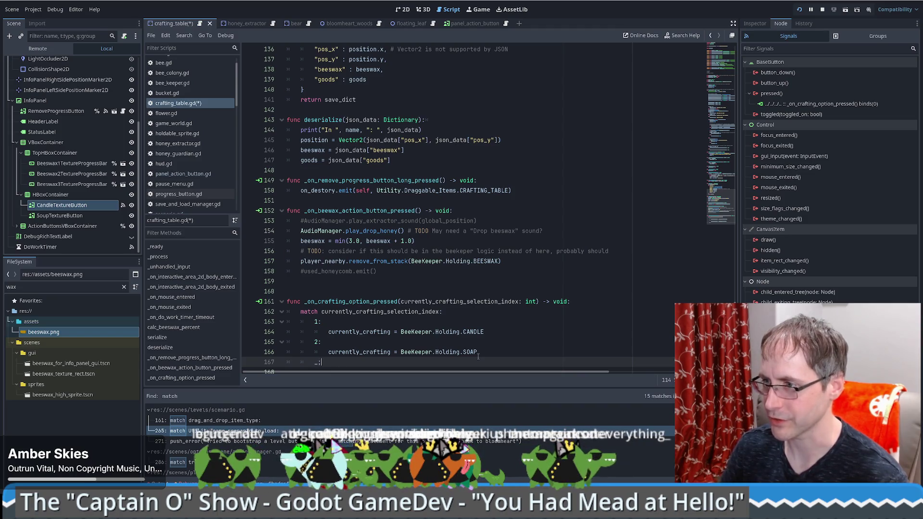
{"action": "key", "text": "Return"}
{"action": "double_click", "coordinate": [337, 342]}
{"action": "key", "text": "ctrl+c"}
{"action": "left_click", "coordinate": [367, 362]}
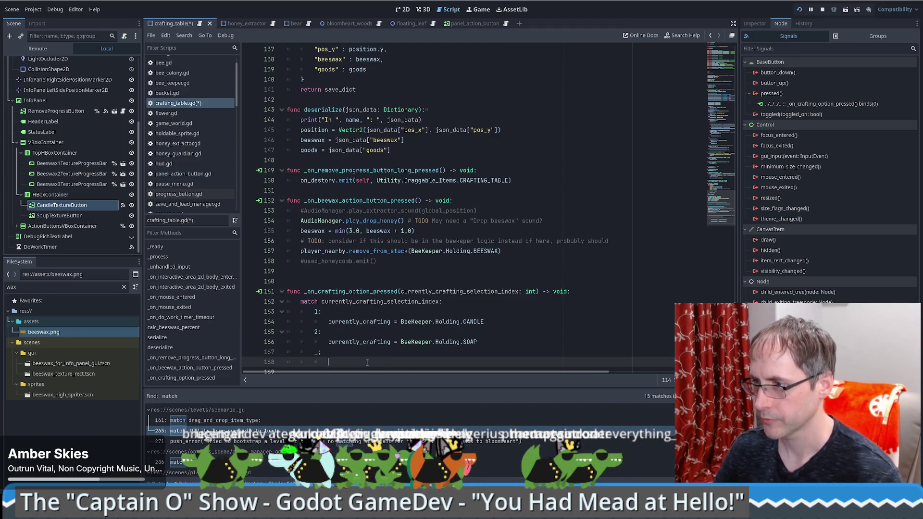
{"action": "key", "text": "ctrl+v"}
{"action": "type", "text": "B"}
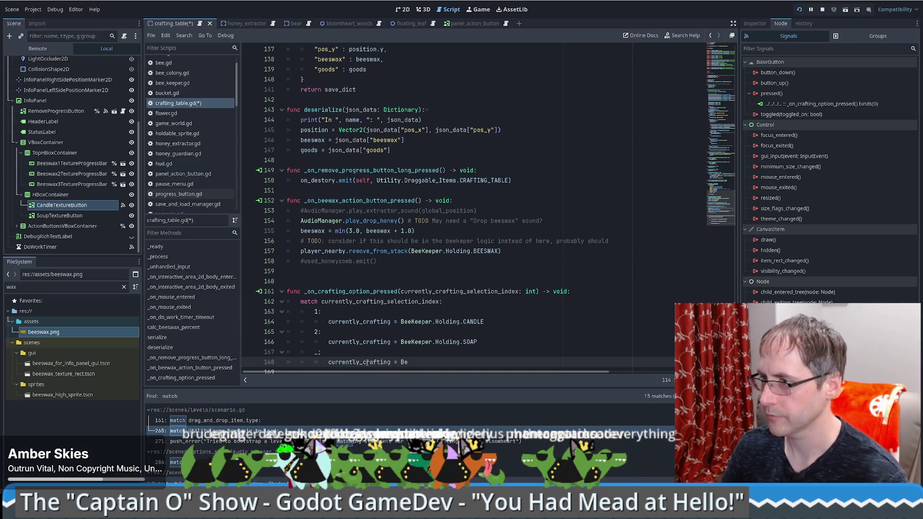
{"action": "type", "text": "eeKeeper.Holding.No"}
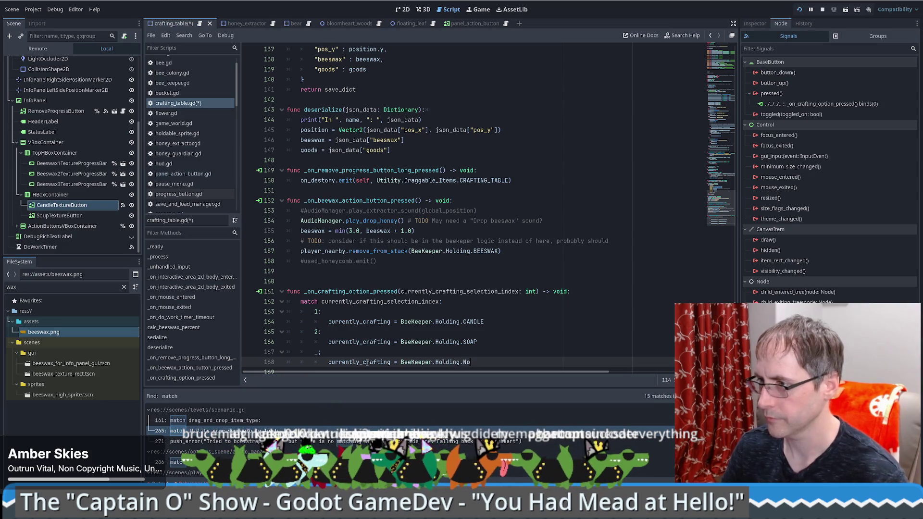
{"action": "left_click", "coordinate": [340, 354]}
{"action": "key", "text": "BackSpace"}
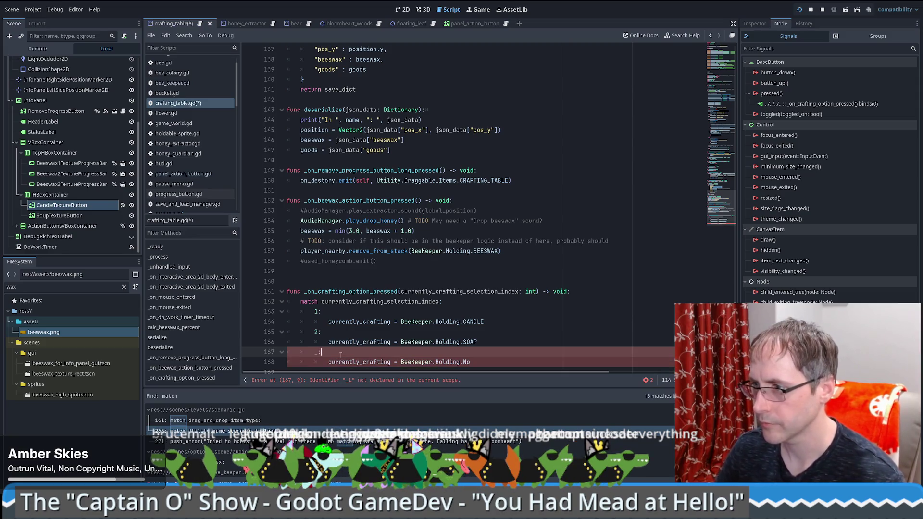
{"action": "left_click", "coordinate": [482, 365]}
{"action": "key", "text": "BackSpace"}
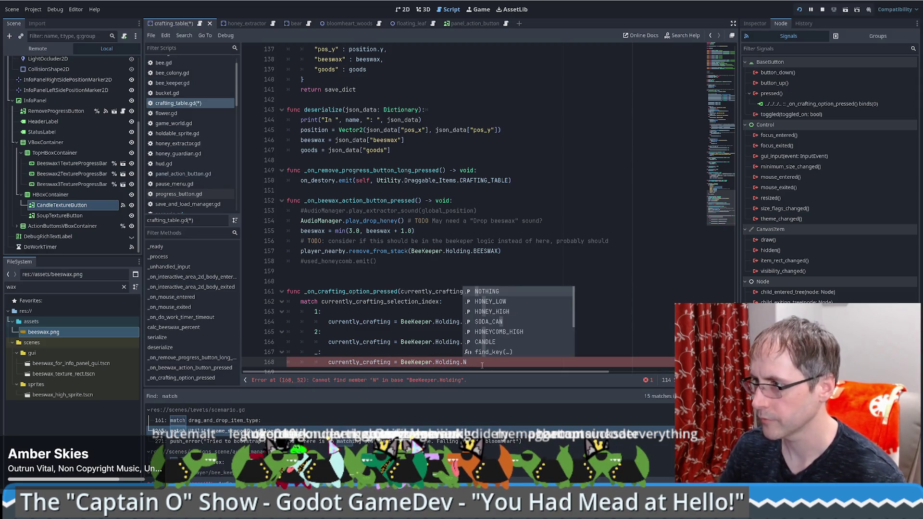
{"action": "key", "text": "Return"}
{"action": "key", "text": "ctrl+s"}
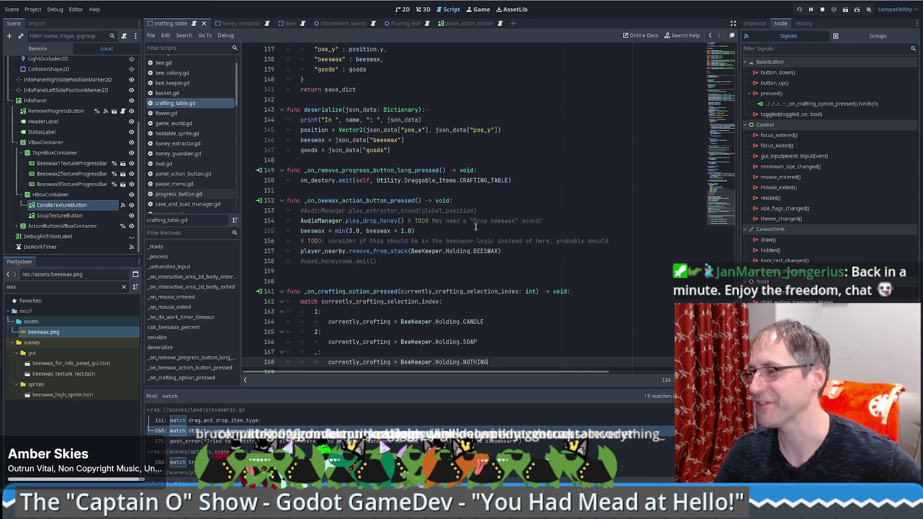
{"action": "scroll", "coordinate": [721, 209], "scroll_direction": "up", "scroll_amount": 1}
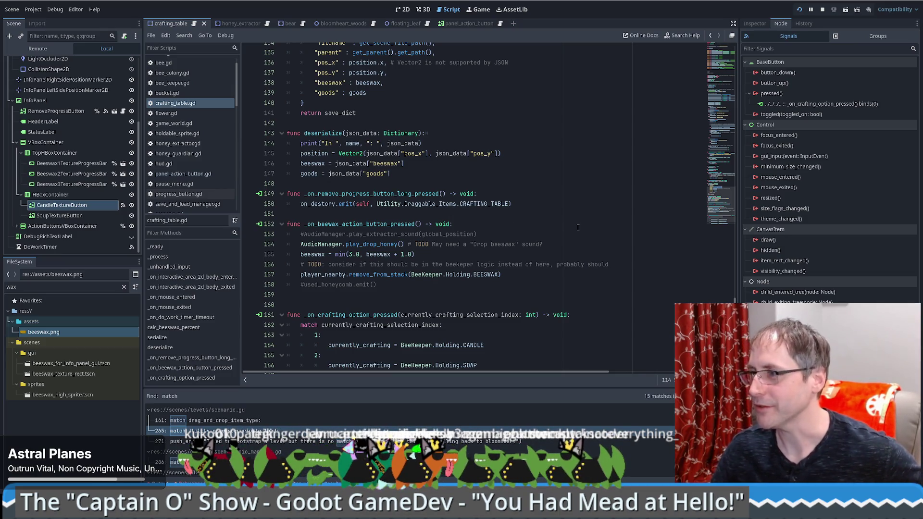
{"action": "scroll", "coordinate": [578, 227], "scroll_direction": "up", "scroll_amount": 5}
{"action": "scroll", "coordinate": [720, 166], "scroll_direction": "up", "scroll_amount": 6}
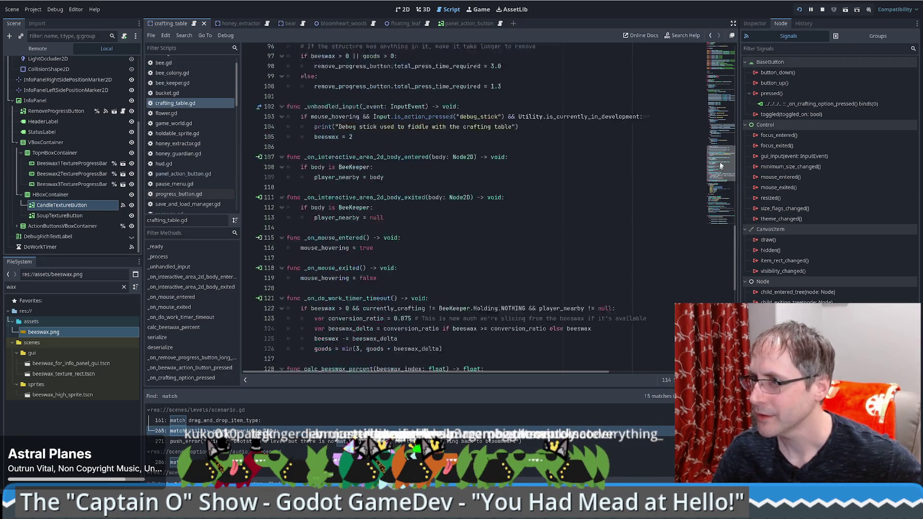
{"action": "left_click_drag", "start_coordinate": [720, 166], "coordinate": [723, 58]}
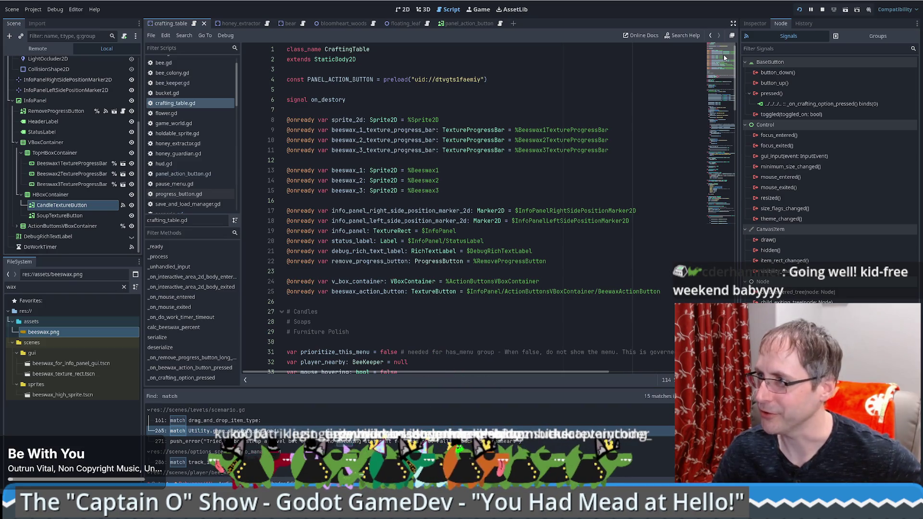
{"action": "left_click_drag", "start_coordinate": [724, 58], "coordinate": [726, 221]}
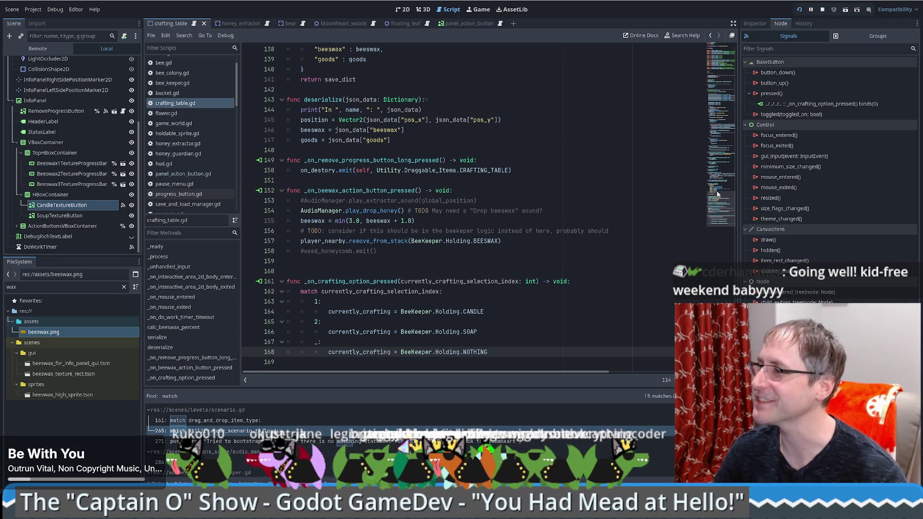
{"action": "scroll", "coordinate": [639, 233], "scroll_direction": "up", "scroll_amount": 1}
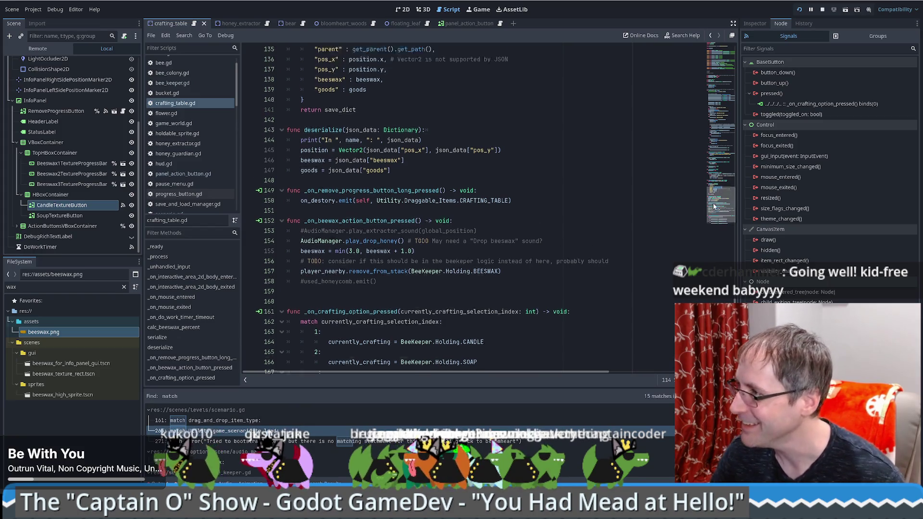
{"action": "scroll", "coordinate": [584, 257], "scroll_direction": "down", "scroll_amount": 1}
{"action": "left_click", "coordinate": [504, 315]}
{"action": "left_click", "coordinate": [452, 299]}
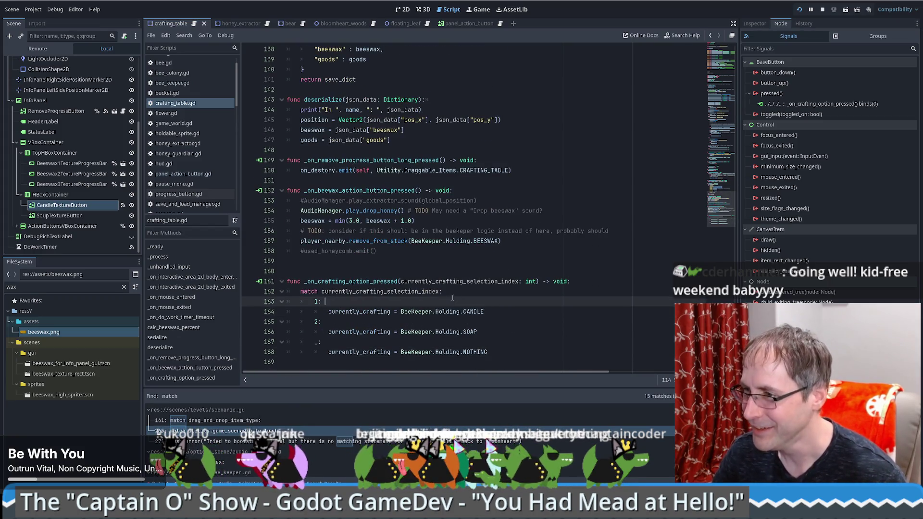
{"action": "left_click", "coordinate": [383, 281]}
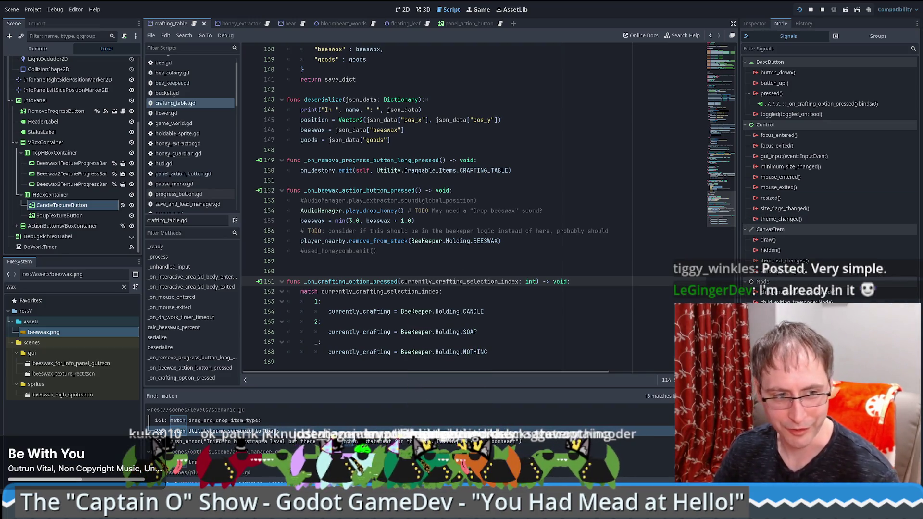
Load the IMG_1387.png image link in the browser to view the orange ring picture
{"action": "key", "text": "alt+Tab"}
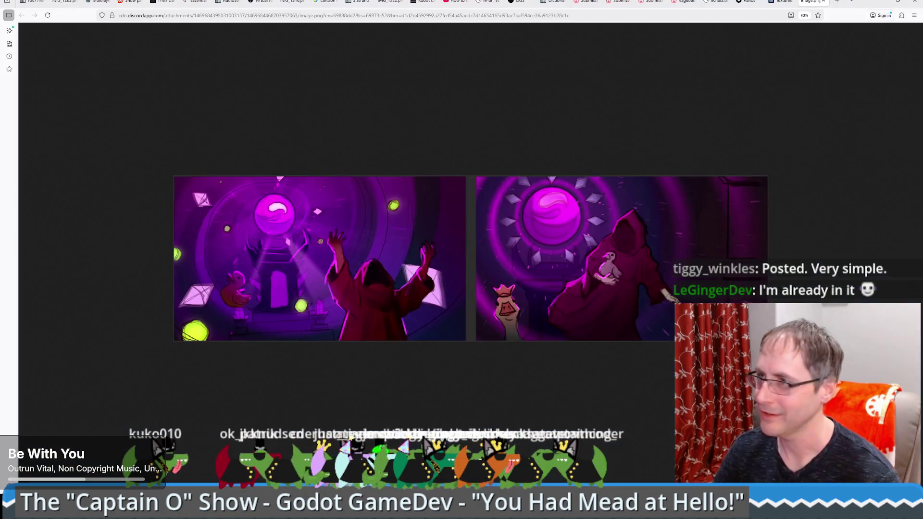
{"action": "key", "text": "ctrl+l"}
{"action": "key", "text": "ctrl+v"}
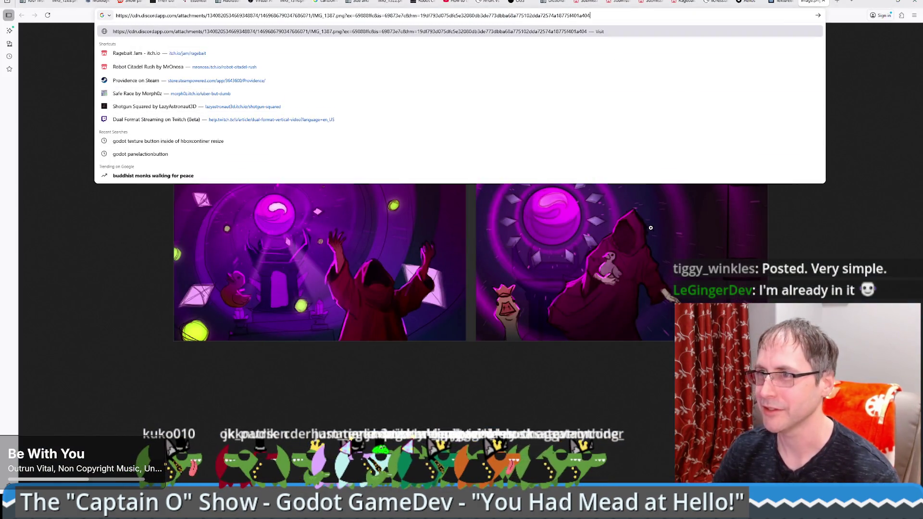
{"action": "key", "text": "Return"}
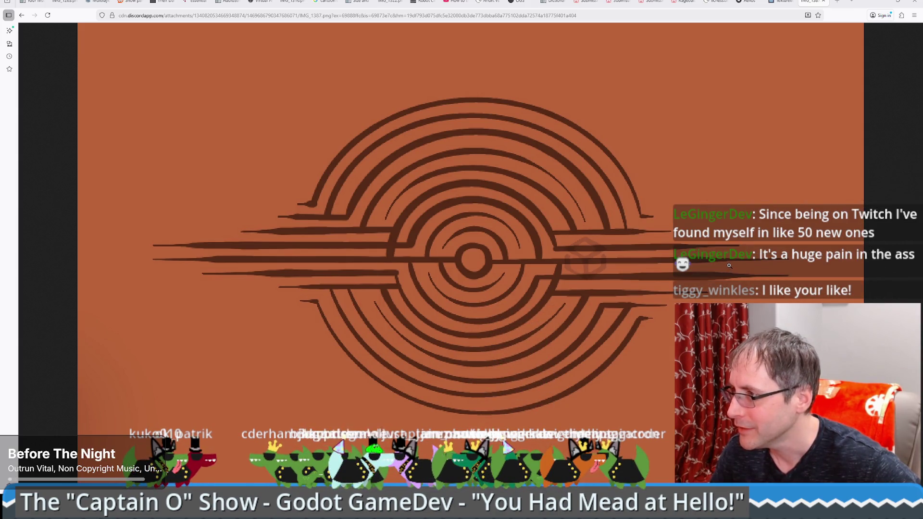
{"action": "scroll", "coordinate": [562, 248], "scroll_direction": "up", "scroll_amount": 1}
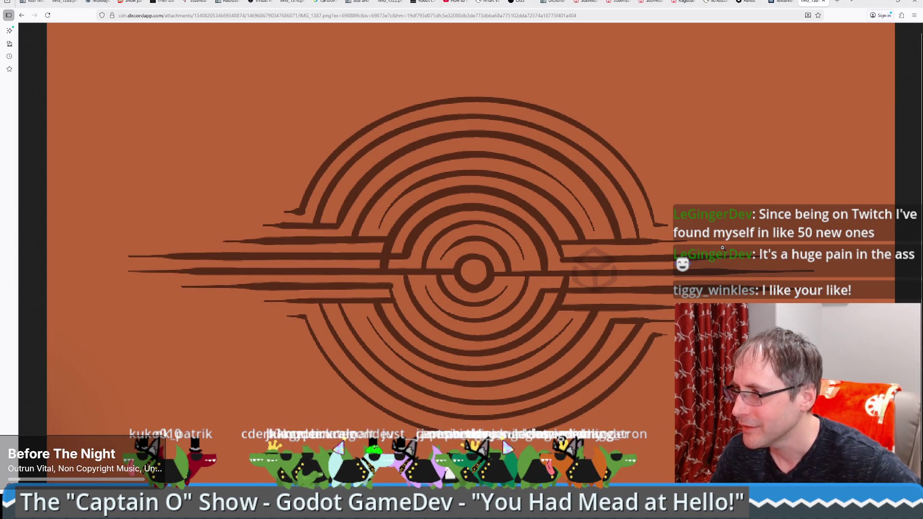
Close the image tab and go back to the Godot editor
{"action": "left_click", "coordinate": [823, 2]}
{"action": "left_click", "coordinate": [897, 1]}
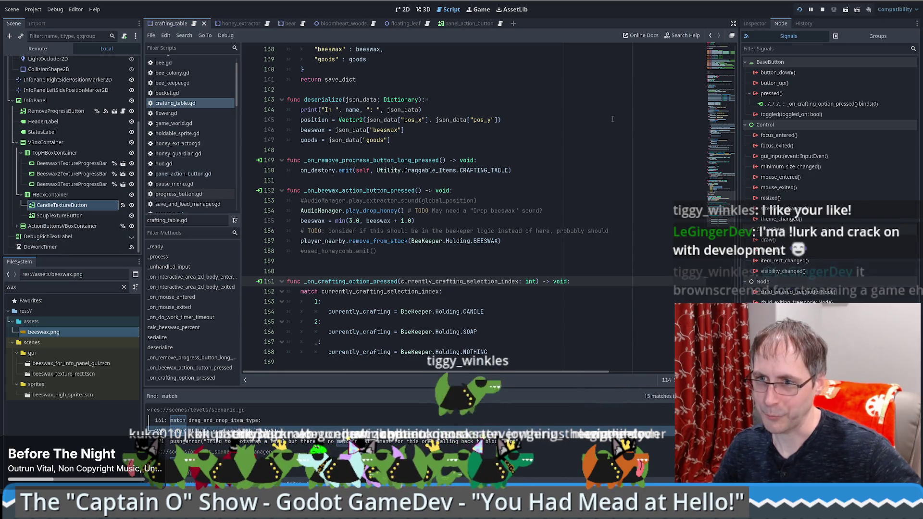
Review lines 153–155 of crafting_table.gd and show CandleTextureButton's properties in the Inspector
{"action": "left_click", "coordinate": [572, 205]}
{"action": "scroll", "coordinate": [615, 212], "scroll_direction": "up", "scroll_amount": 3}
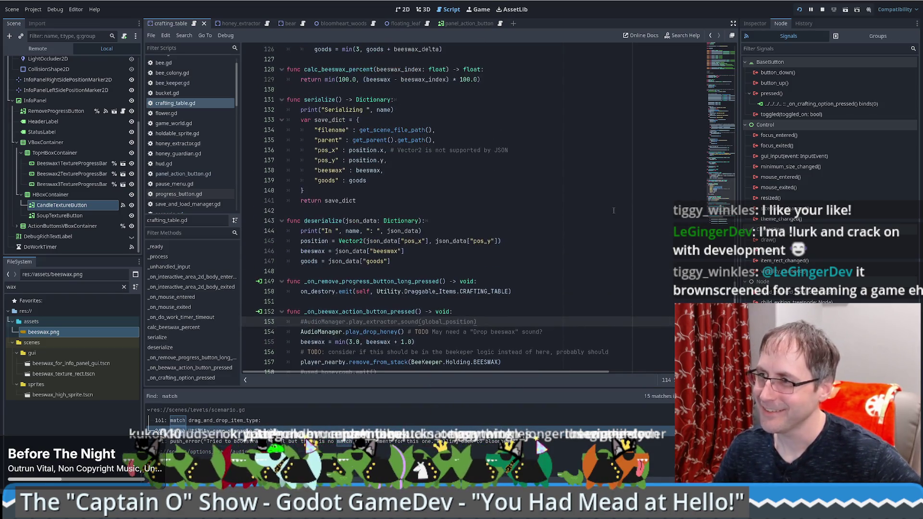
{"action": "scroll", "coordinate": [608, 210], "scroll_direction": "down", "scroll_amount": 2}
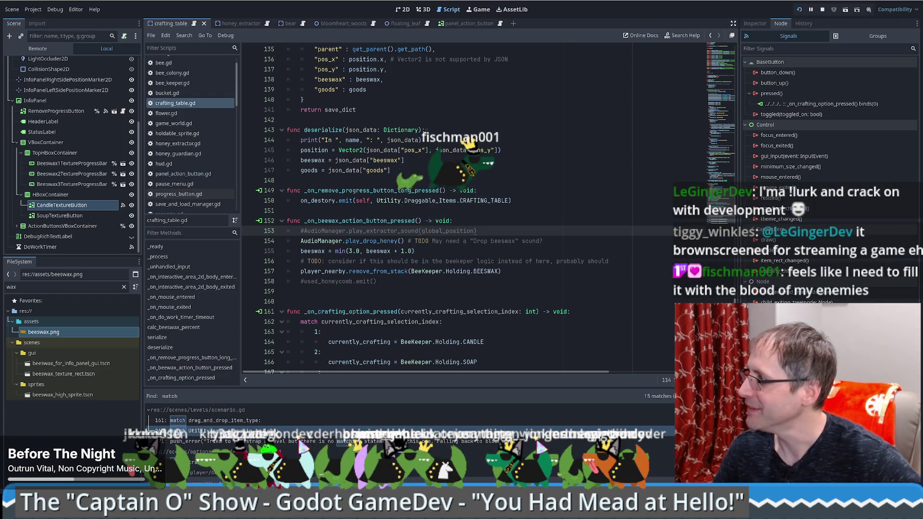
{"action": "left_click", "coordinate": [454, 271]}
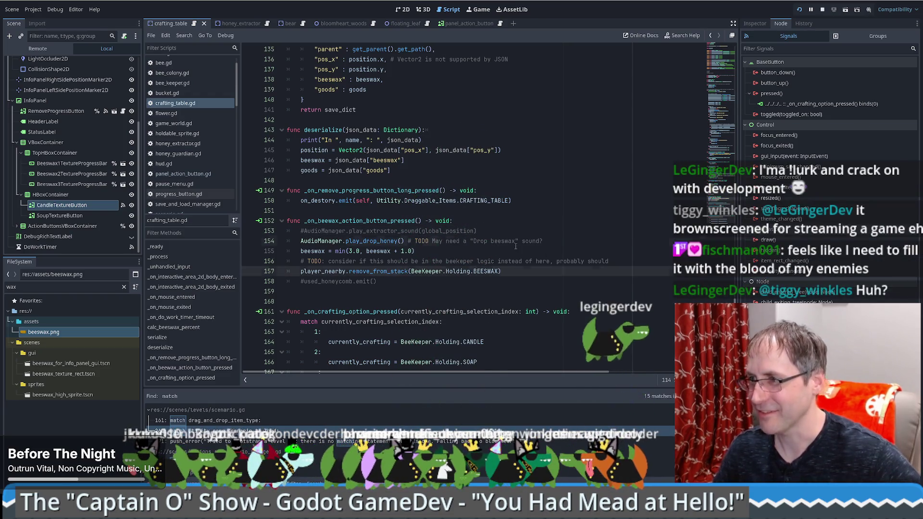
{"action": "left_click", "coordinate": [516, 241]}
{"action": "left_click", "coordinate": [529, 248]}
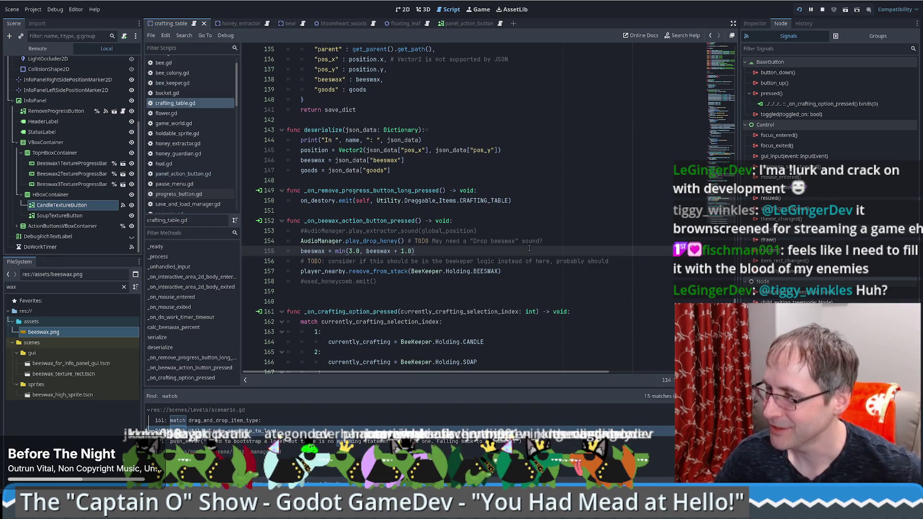
{"action": "left_click", "coordinate": [558, 241]}
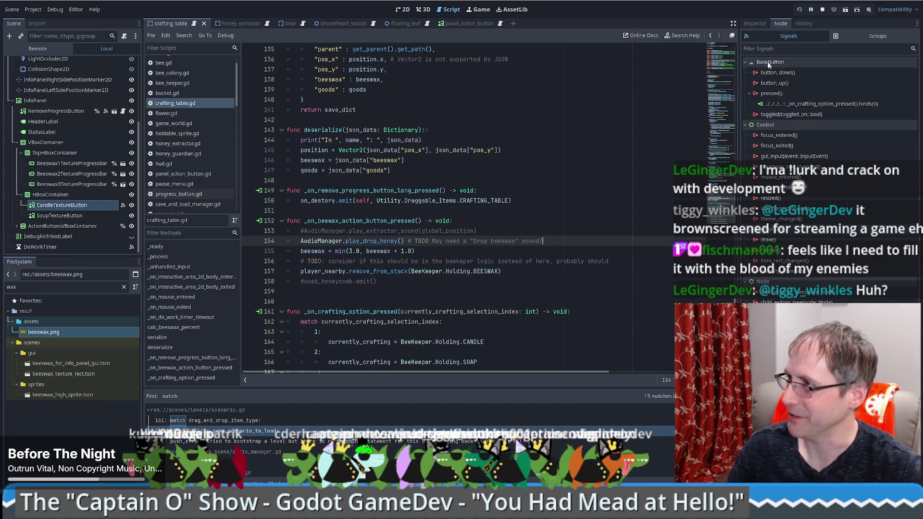
{"action": "left_click", "coordinate": [763, 22]}
{"action": "left_click", "coordinate": [565, 228]}
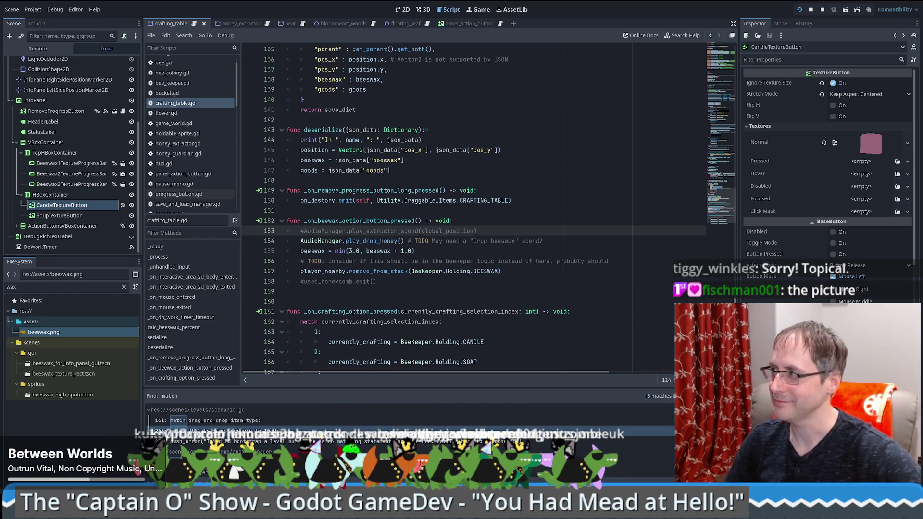
Review the currently_crafting assignments in the match block, then show the crafting table's 2D view
{"action": "left_click", "coordinate": [597, 275]}
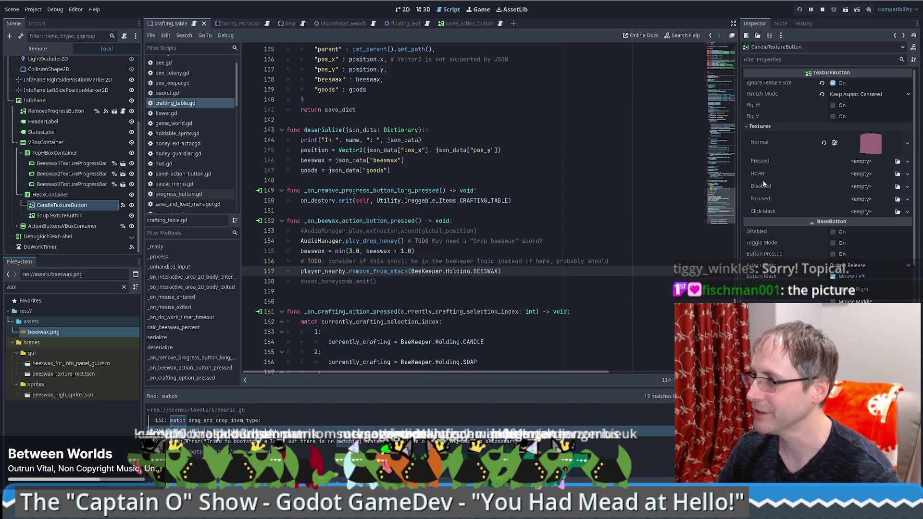
{"action": "scroll", "coordinate": [549, 217], "scroll_direction": "down", "scroll_amount": 1}
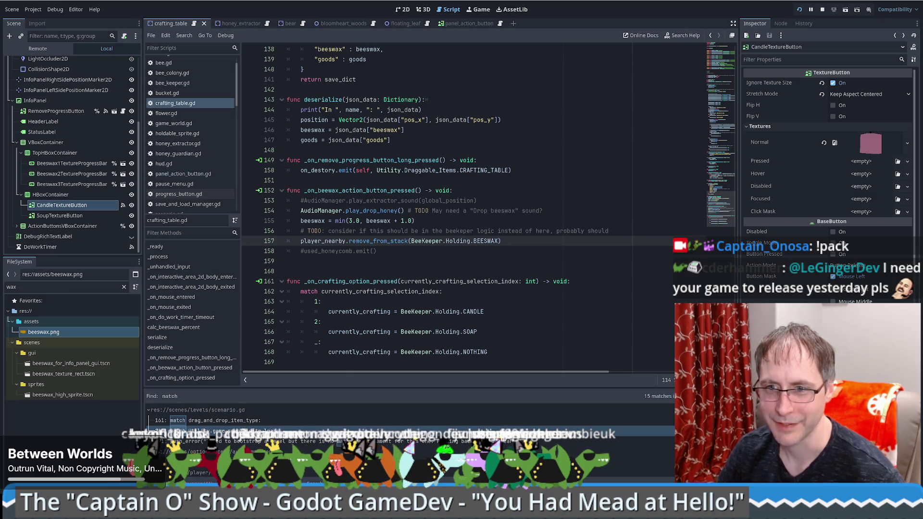
{"action": "scroll", "coordinate": [583, 229], "scroll_direction": "up", "scroll_amount": 3}
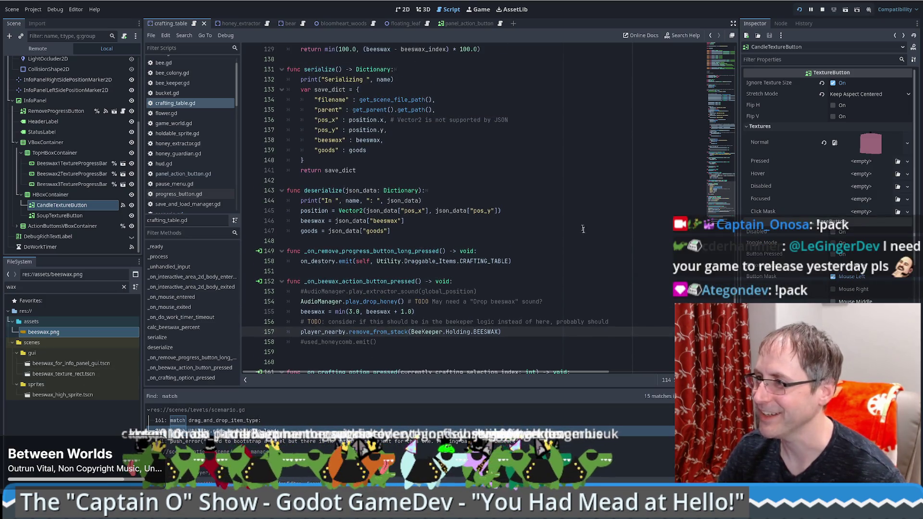
{"action": "scroll", "coordinate": [583, 229], "scroll_direction": "up", "scroll_amount": 2}
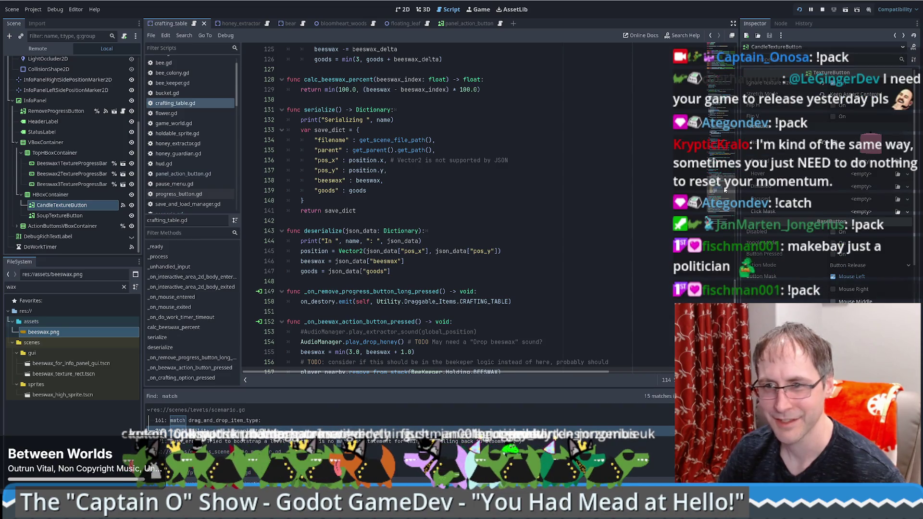
{"action": "scroll", "coordinate": [725, 192], "scroll_direction": "down", "scroll_amount": 3}
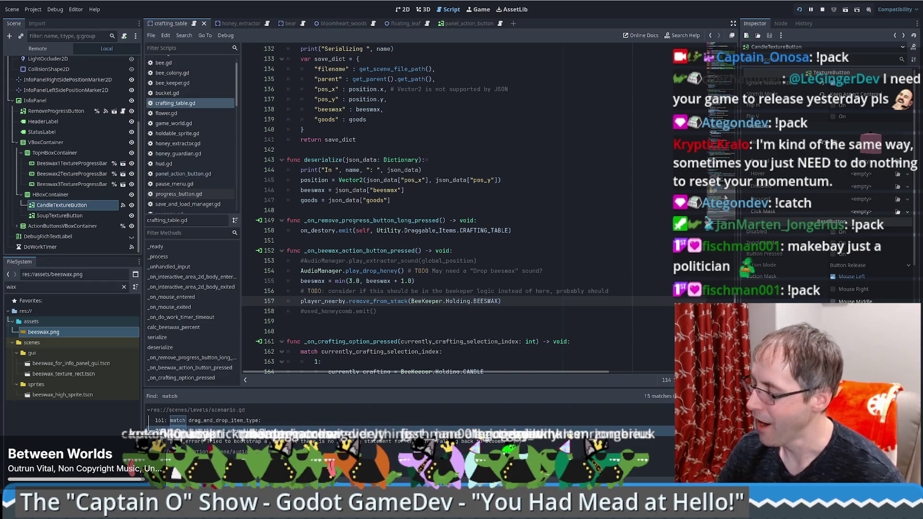
{"action": "scroll", "coordinate": [724, 204], "scroll_direction": "down", "scroll_amount": 3}
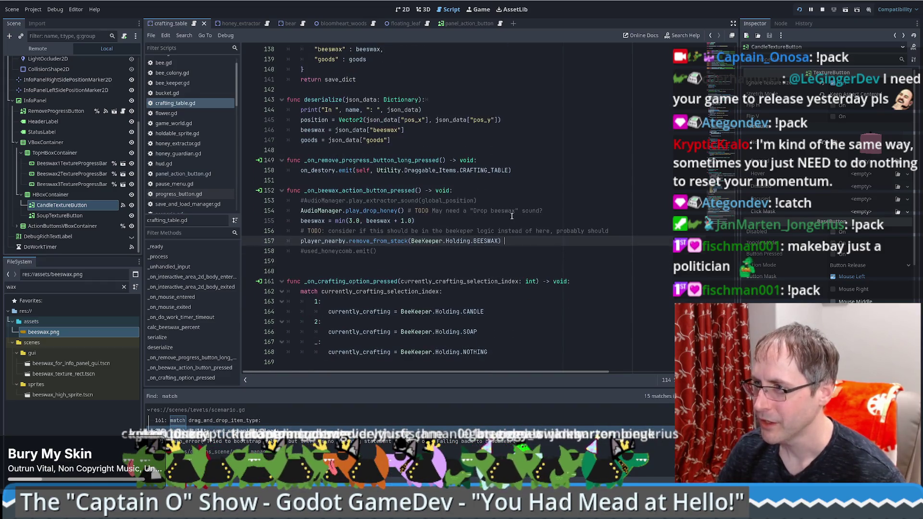
{"action": "left_click", "coordinate": [558, 326]}
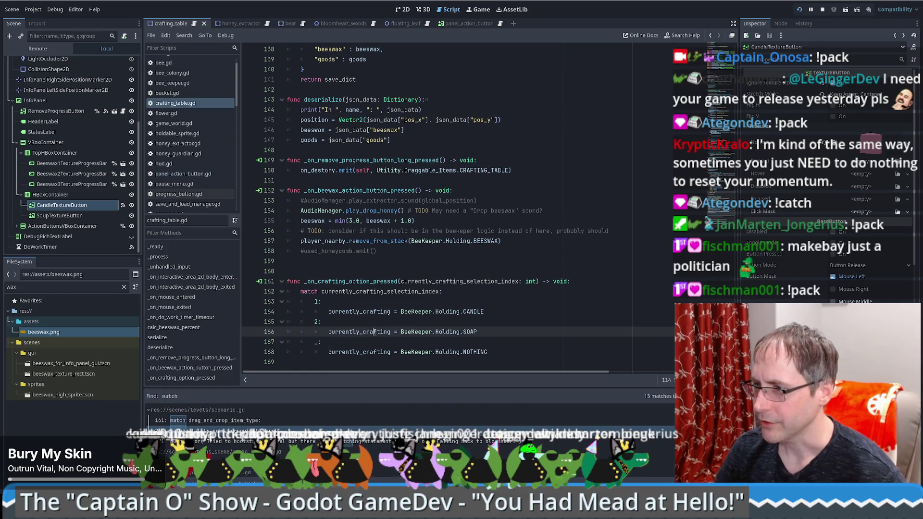
{"action": "double_click", "coordinate": [359, 332]}
{"action": "double_click", "coordinate": [359, 312]}
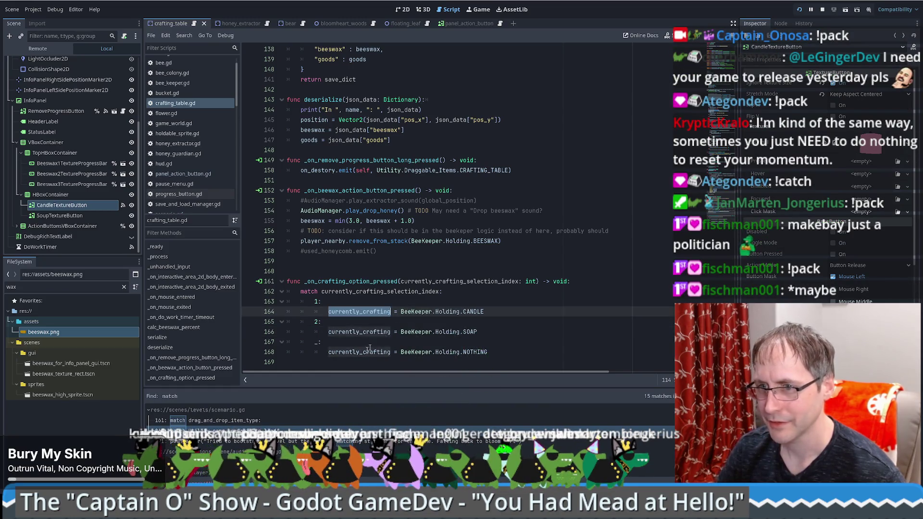
{"action": "double_click", "coordinate": [391, 351]}
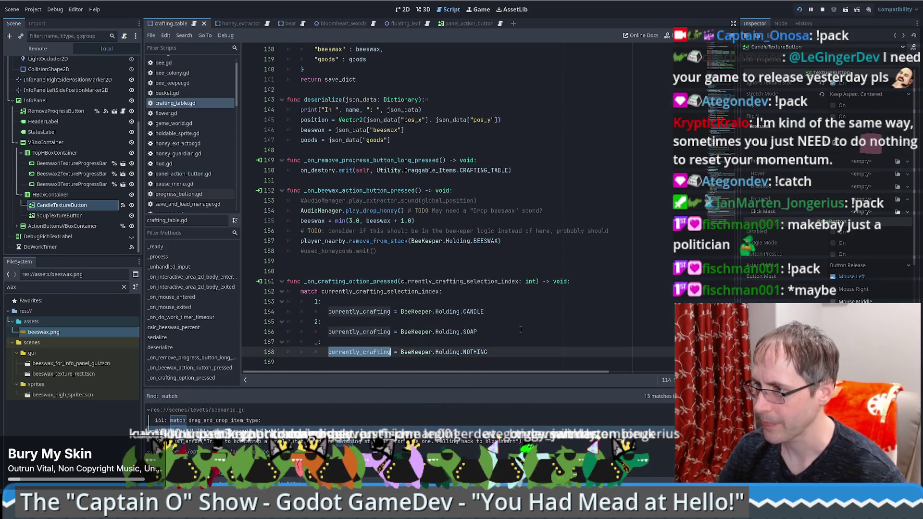
{"action": "left_click", "coordinate": [401, 9]}
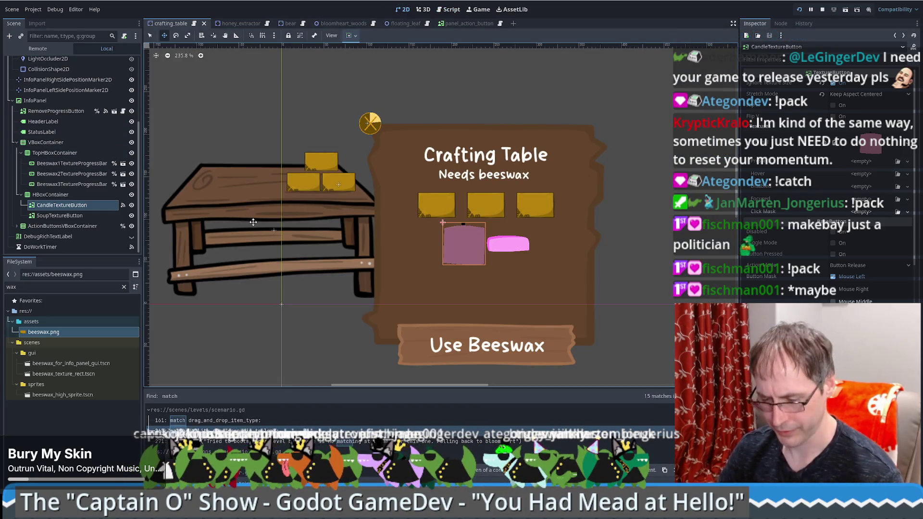
Edit CandleTextureButton's pressed connection so its bound argument is 1 instead of 0
{"action": "key", "text": "q"}
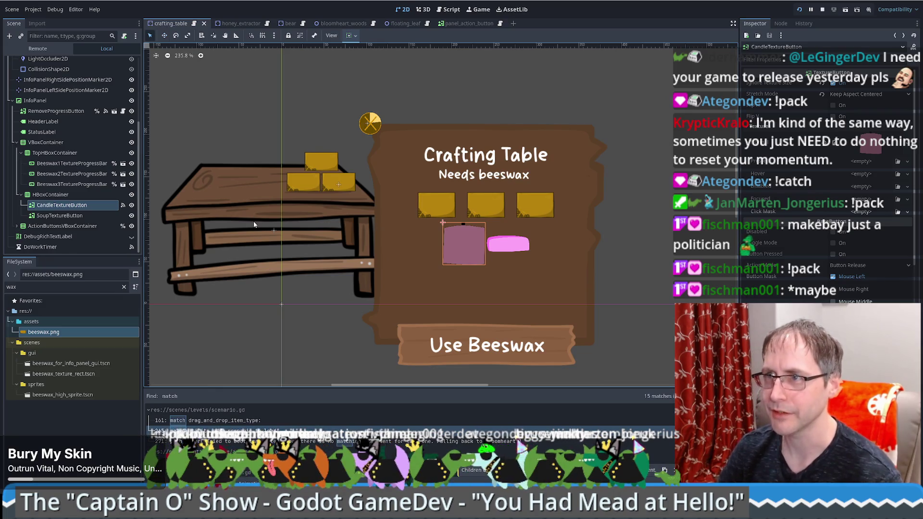
{"action": "left_click", "coordinate": [491, 254]}
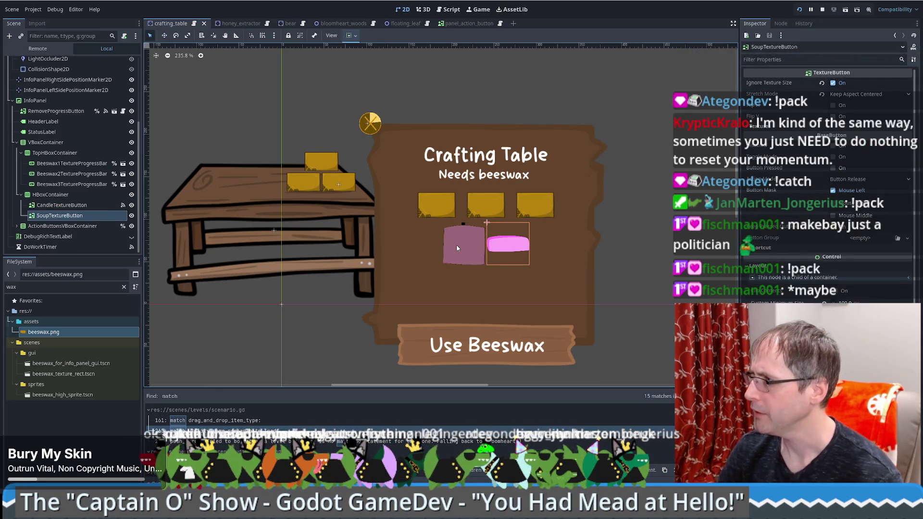
{"action": "left_click", "coordinate": [483, 241]}
{"action": "left_click", "coordinate": [779, 24]}
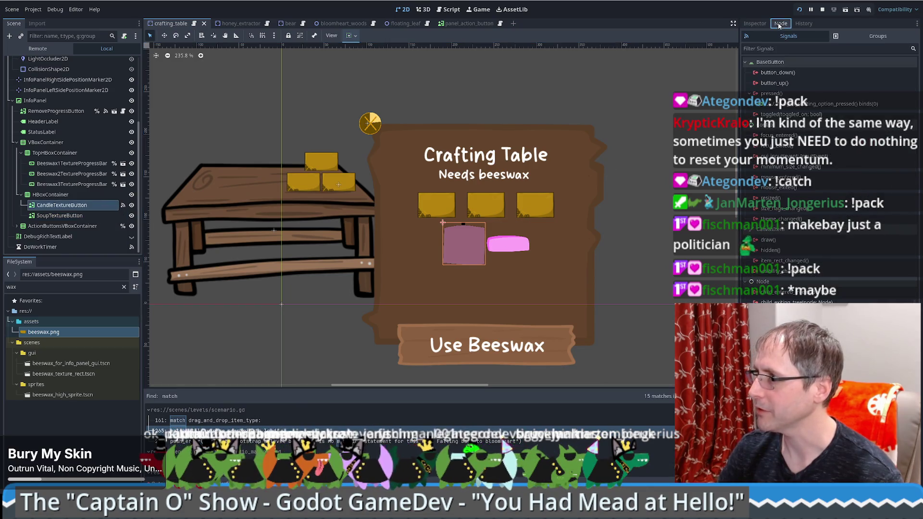
{"action": "double_click", "coordinate": [820, 103]}
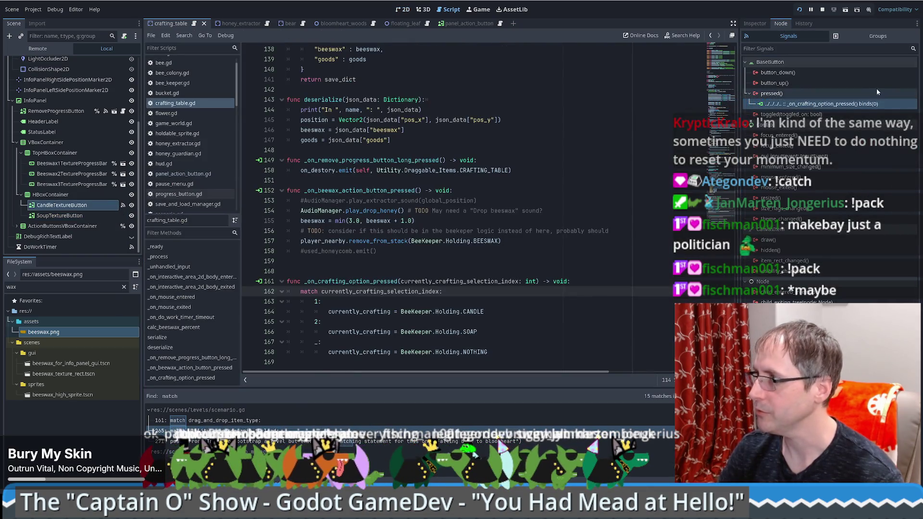
{"action": "right_click", "coordinate": [820, 105]}
{"action": "left_click", "coordinate": [842, 117]}
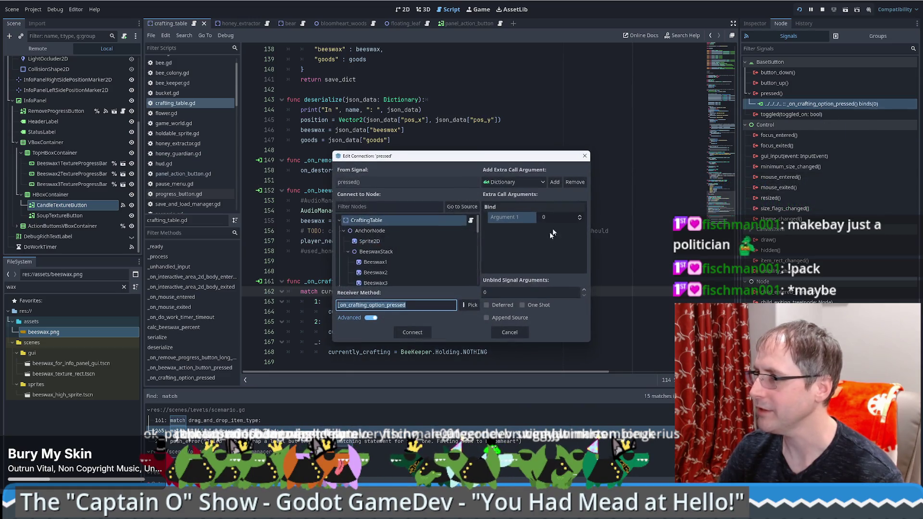
{"action": "left_click", "coordinate": [553, 219]}
{"action": "type", "text": "1"}
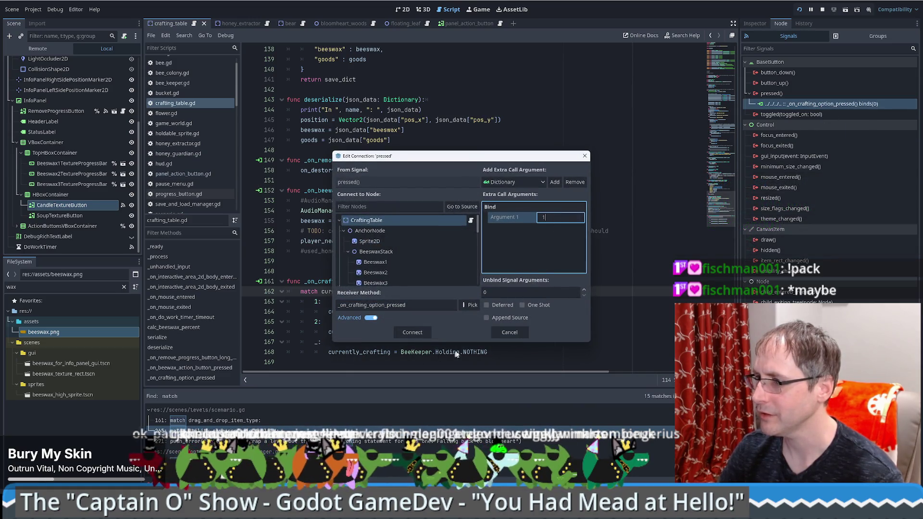
{"action": "left_click", "coordinate": [397, 305]}
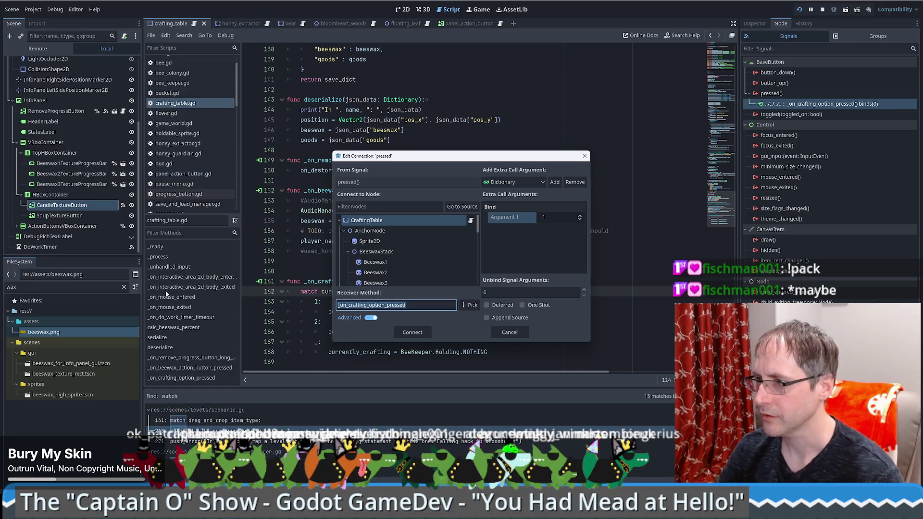
{"action": "left_click", "coordinate": [415, 333]}
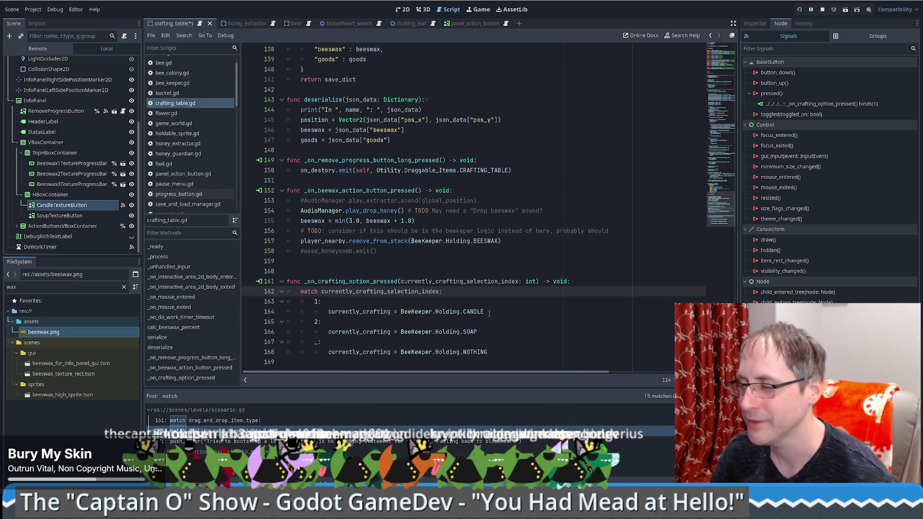
Select the soap button in the Scene tree and view its signals
{"action": "scroll", "coordinate": [586, 280], "scroll_direction": "up", "scroll_amount": 1}
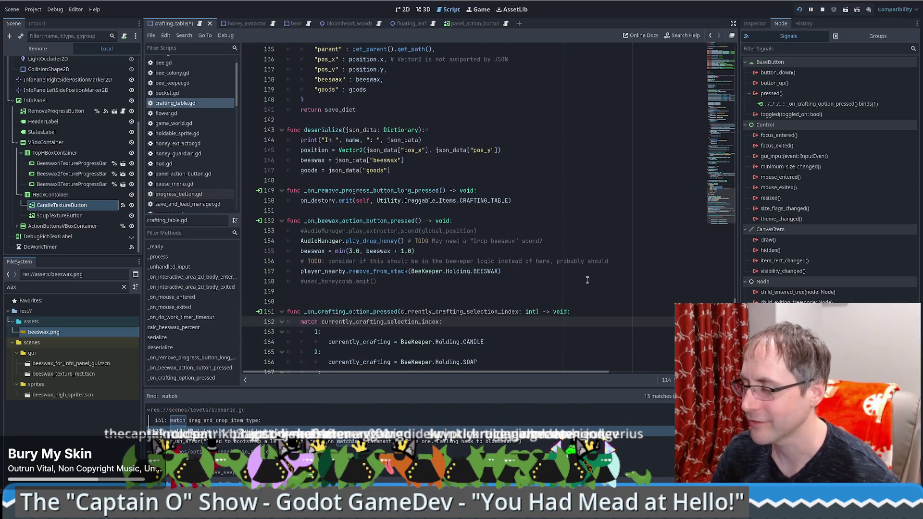
{"action": "left_click", "coordinate": [59, 215]}
{"action": "left_click", "coordinate": [61, 205]}
{"action": "left_click", "coordinate": [59, 215]}
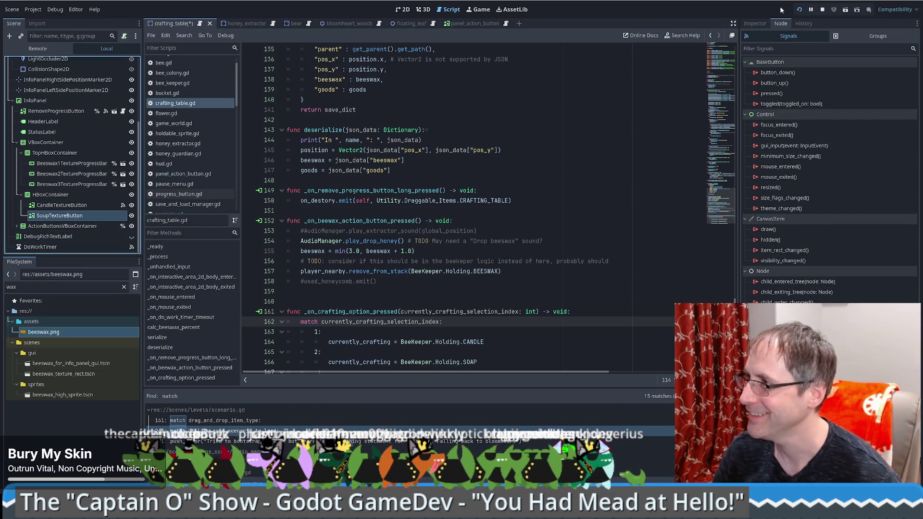
Connect its pressed signal to _on_crafting_option_pressed with an int bound argument of 2
{"action": "double_click", "coordinate": [772, 93]}
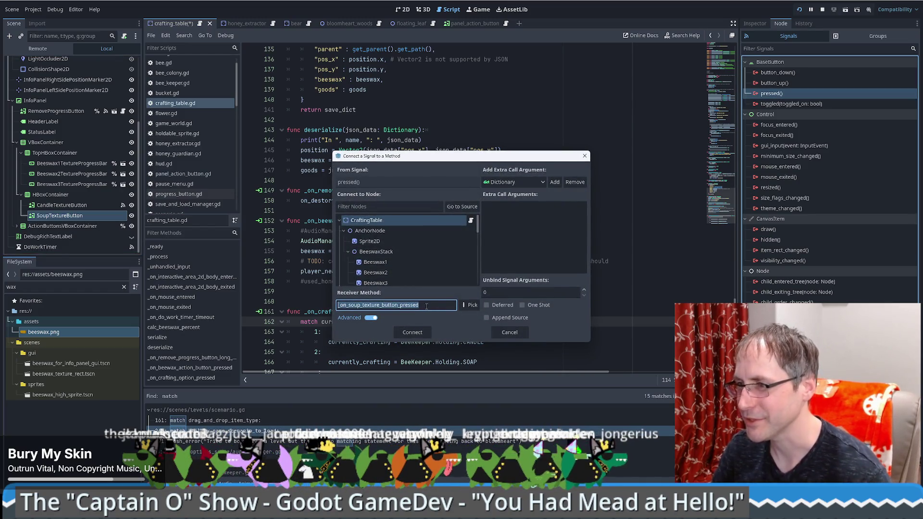
{"action": "key", "text": "ctrl+v"}
{"action": "left_click", "coordinate": [513, 183]}
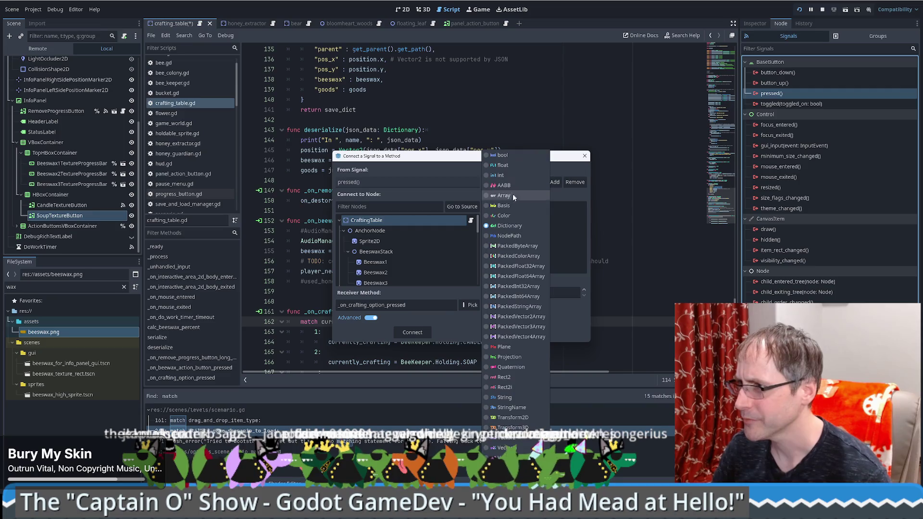
{"action": "left_click", "coordinate": [510, 174]}
{"action": "left_click", "coordinate": [555, 182]}
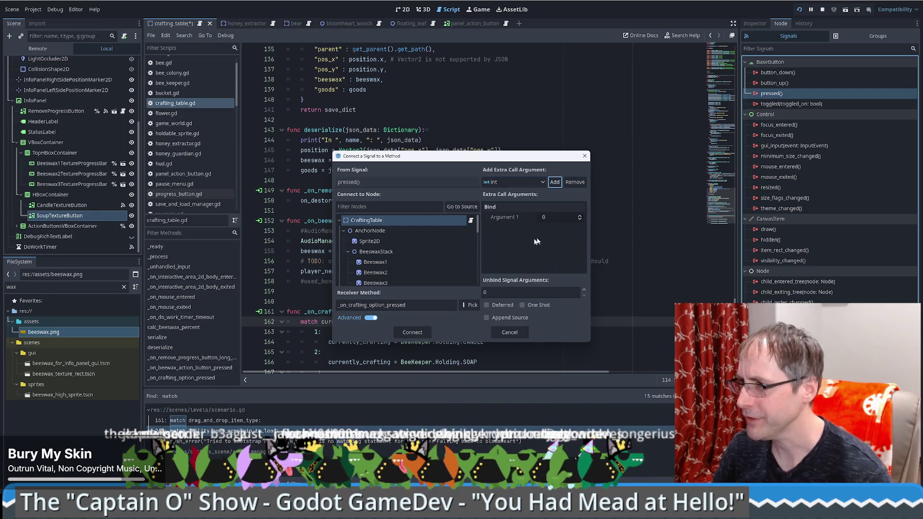
{"action": "left_click", "coordinate": [562, 221]}
{"action": "type", "text": "-350"}
{"action": "left_click", "coordinate": [564, 219]}
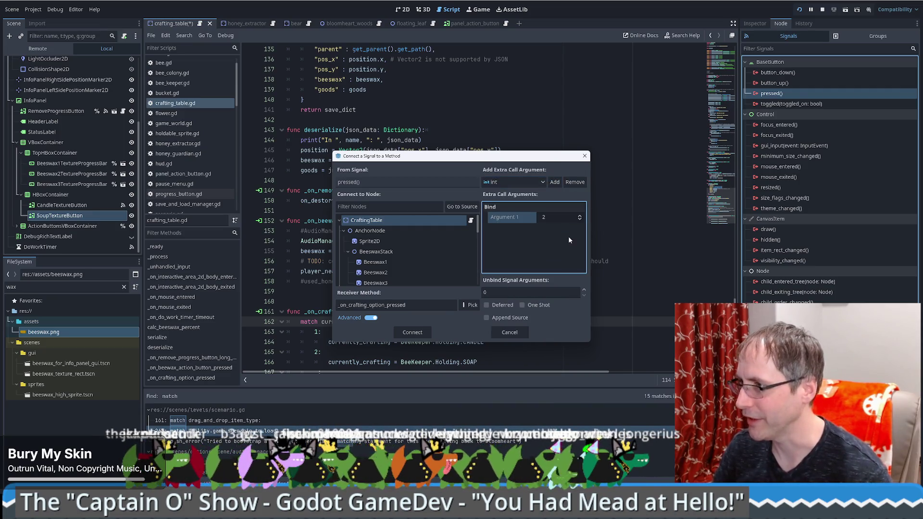
{"action": "left_click", "coordinate": [413, 332]}
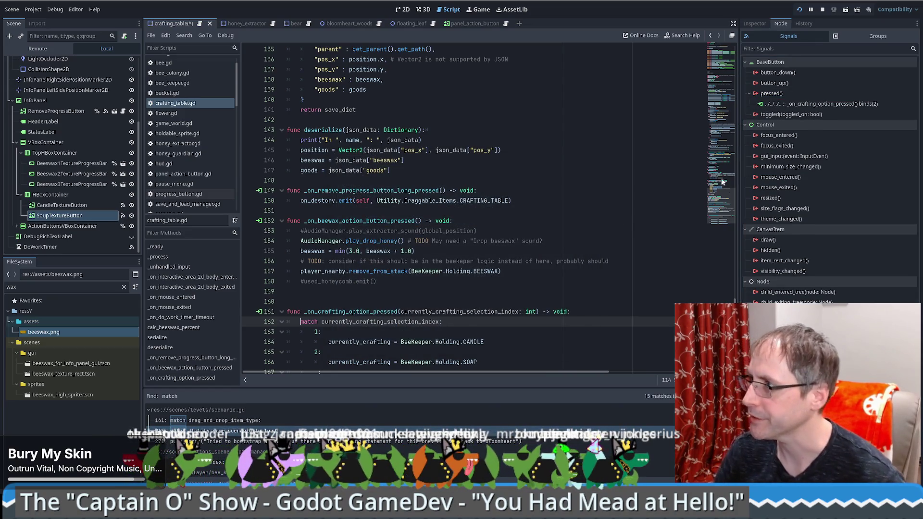
{"action": "left_click", "coordinate": [809, 104]}
{"action": "scroll", "coordinate": [514, 354], "scroll_direction": "down", "scroll_amount": 1}
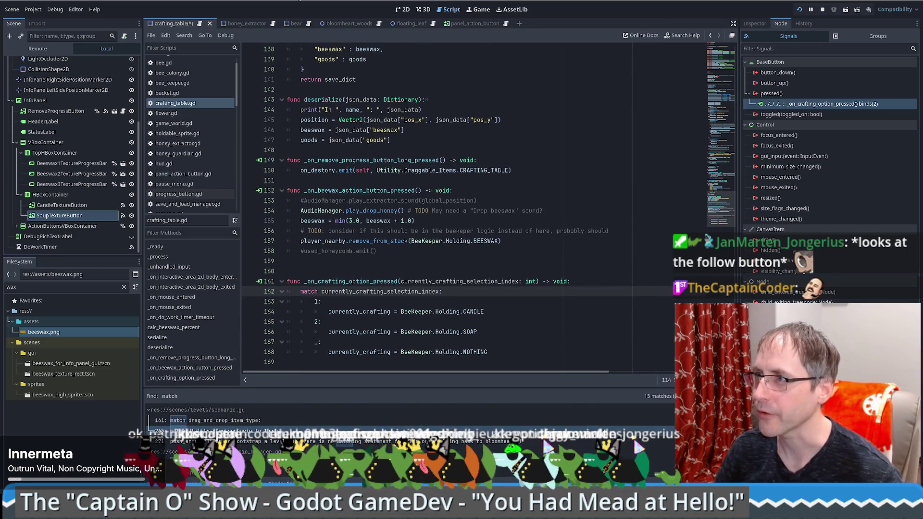
Save crafting_table.gd and switch to the 2D scene view with the Inspector shown
{"action": "left_click", "coordinate": [490, 240]}
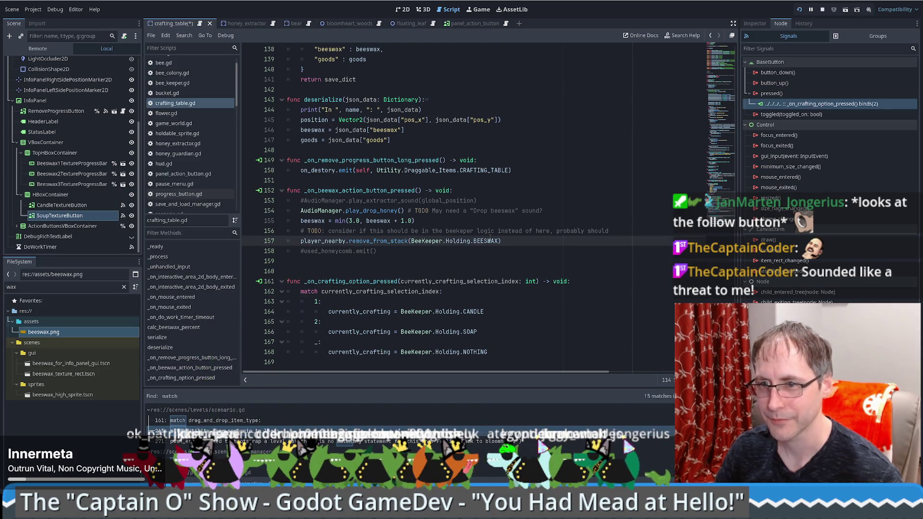
{"action": "key", "text": "ctrl+s"}
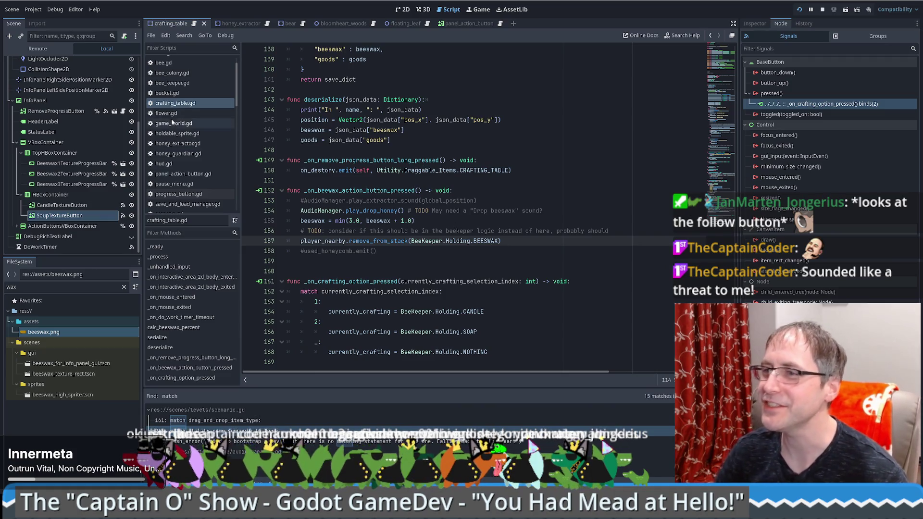
{"action": "left_click", "coordinate": [403, 9]}
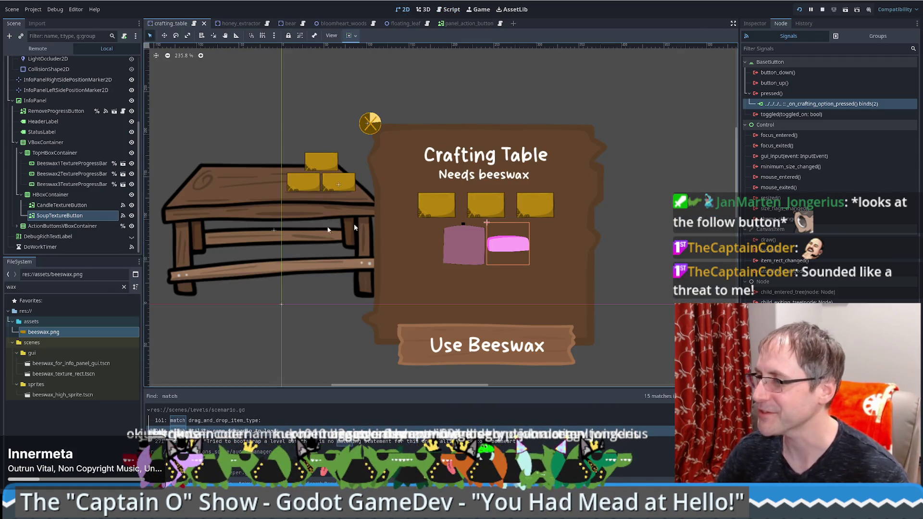
{"action": "left_click", "coordinate": [756, 24]}
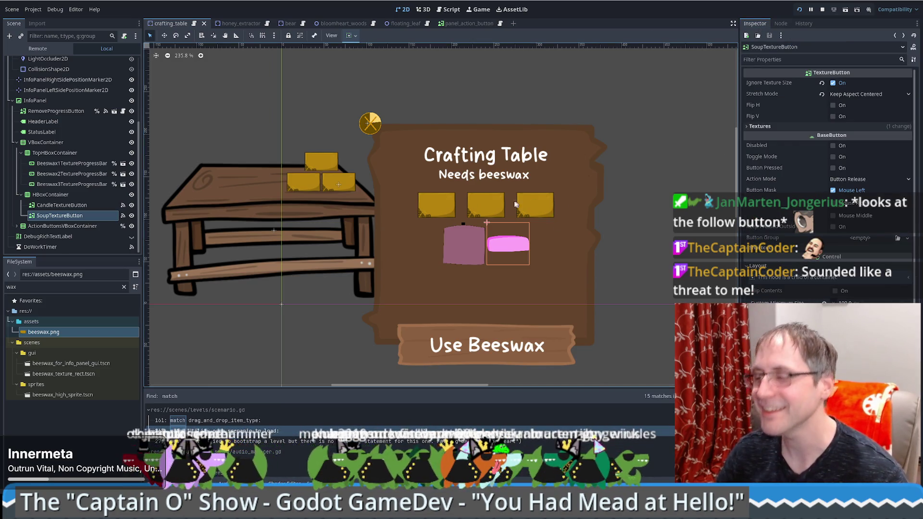
{"action": "scroll", "coordinate": [50, 170], "scroll_direction": "up", "scroll_amount": 3}
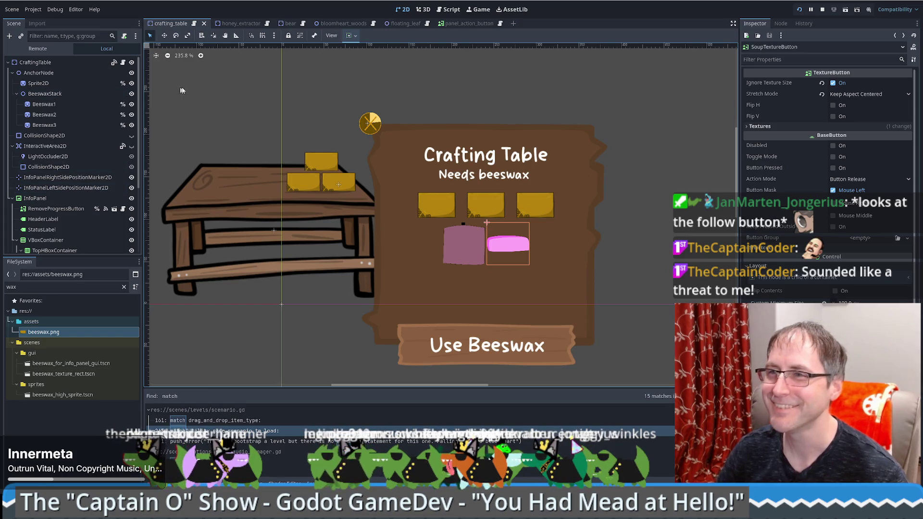
Select the candle and soap buttons in turn, then return to the crafting_table script
{"action": "left_click", "coordinate": [482, 234]}
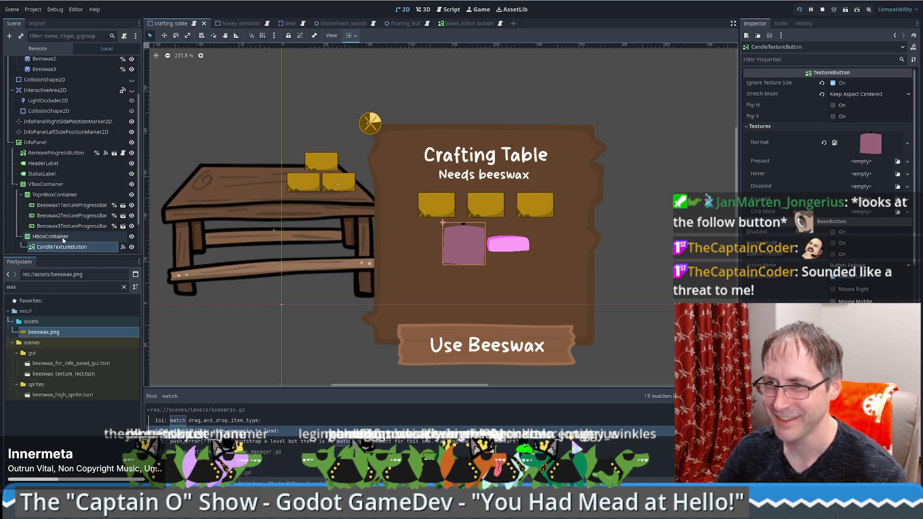
{"action": "scroll", "coordinate": [65, 240], "scroll_direction": "down", "scroll_amount": 3}
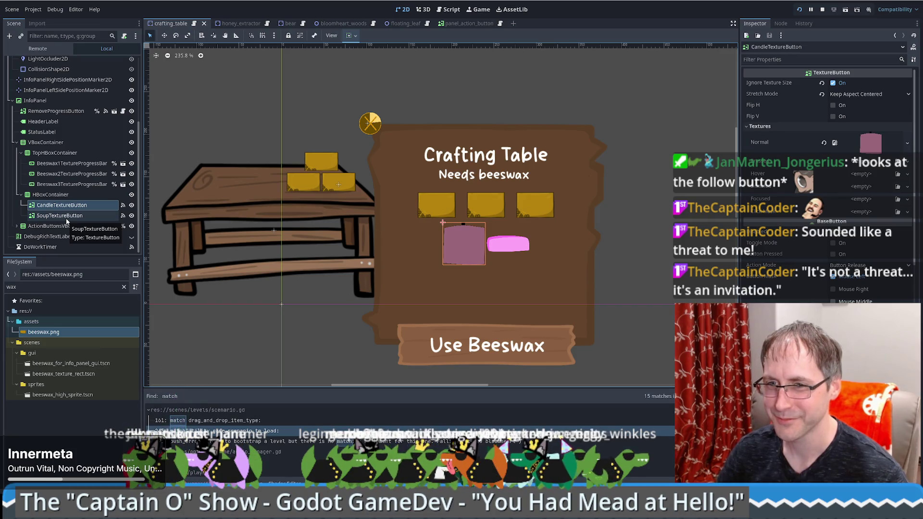
{"action": "left_click", "coordinate": [66, 219]}
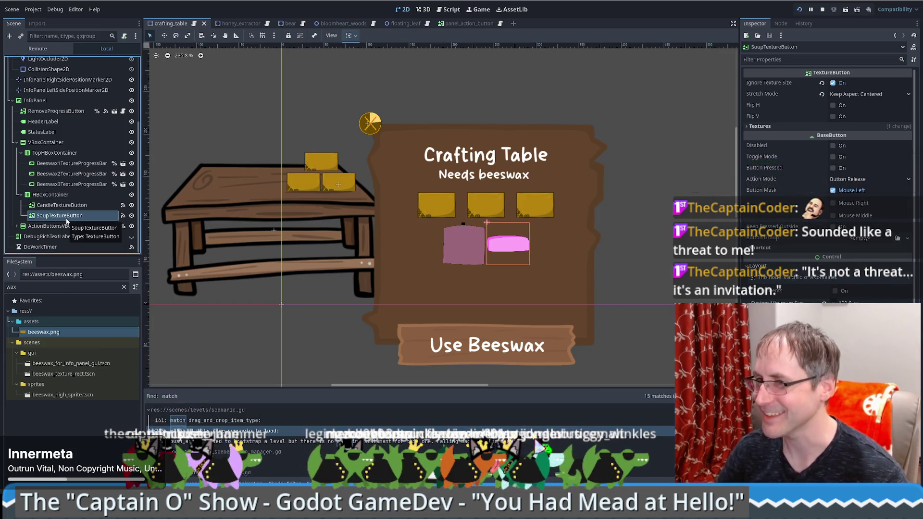
{"action": "left_click", "coordinate": [68, 207]}
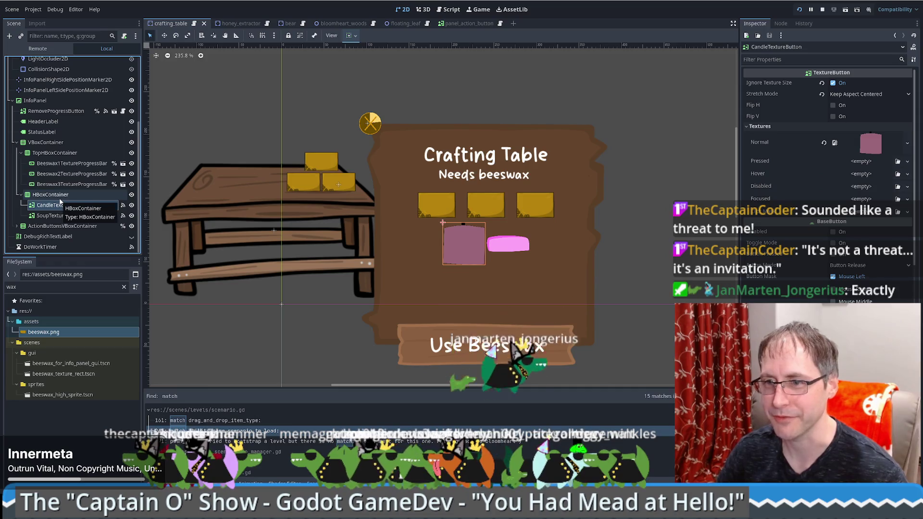
{"action": "mouse_move", "coordinate": [258, 25]}
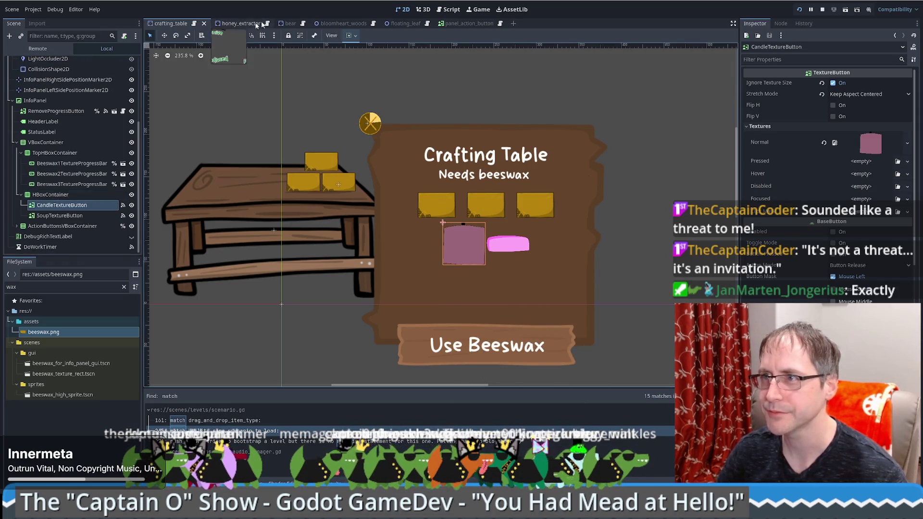
{"action": "left_click", "coordinate": [194, 23]}
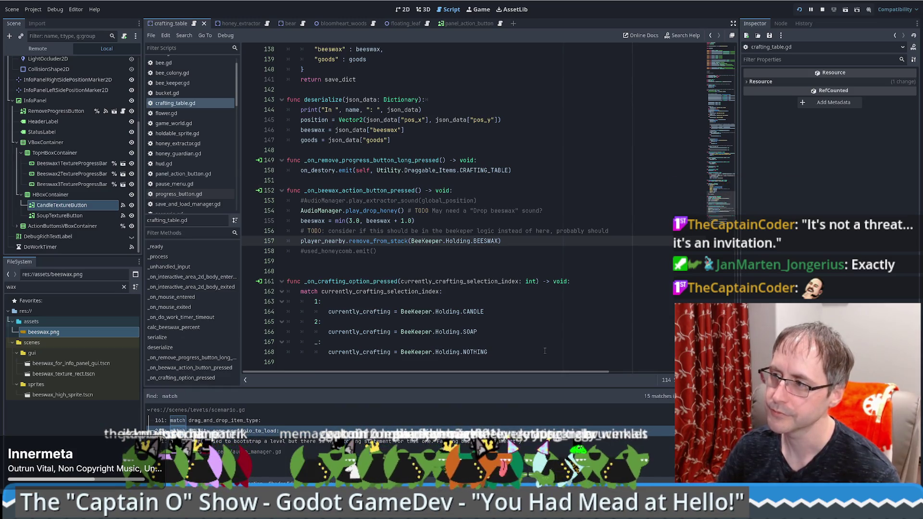
Delete the extra blank line above _on_crafting_option_pressed and add one empty final line
{"action": "left_click", "coordinate": [63, 207]}
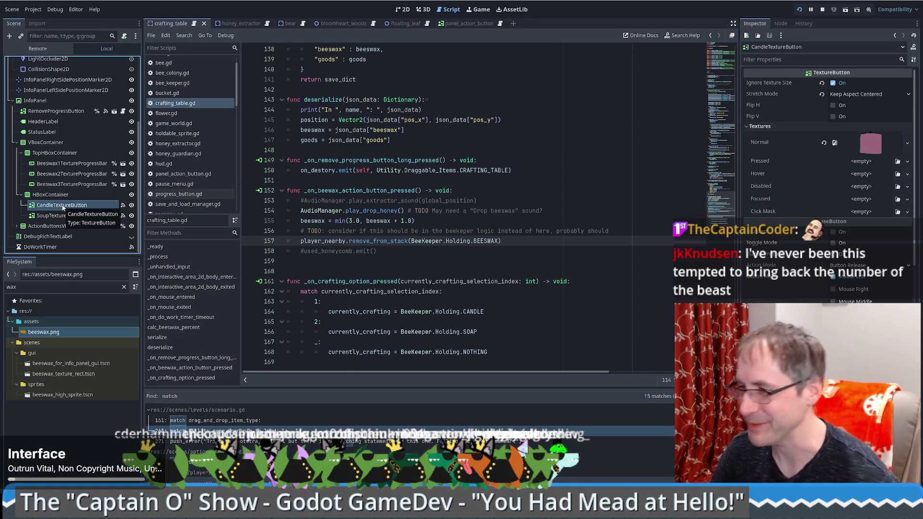
{"action": "scroll", "coordinate": [549, 204], "scroll_direction": "up", "scroll_amount": 2}
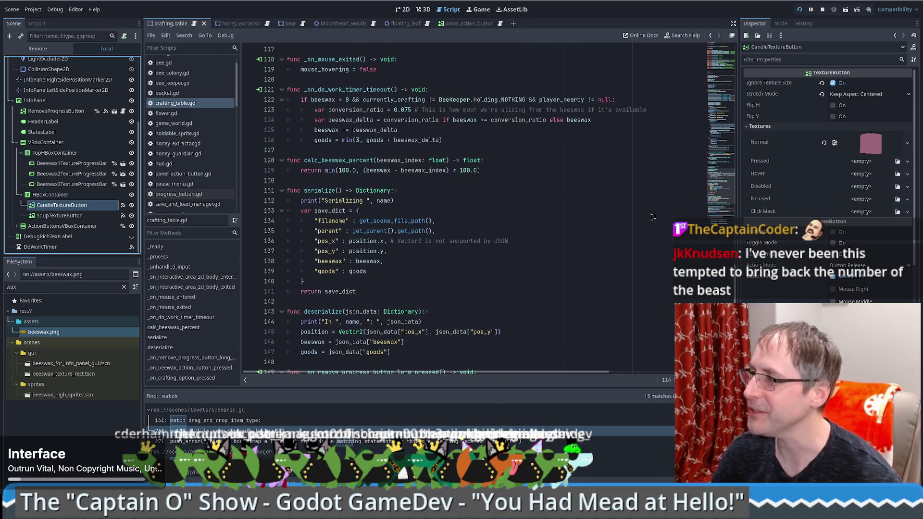
{"action": "left_click", "coordinate": [730, 105]}
{"action": "mouse_move", "coordinate": [730, 105]}
{"action": "left_mouse_down"}
{"action": "mouse_move", "coordinate": [731, 53]}
{"action": "mouse_move", "coordinate": [736, 122]}
{"action": "mouse_move", "coordinate": [567, 202]}
{"action": "mouse_move", "coordinate": [398, 254]}
{"action": "left_mouse_up"}
{"action": "left_click", "coordinate": [441, 331]}
{"action": "key", "text": "Down"}
{"action": "key", "text": "Down"}
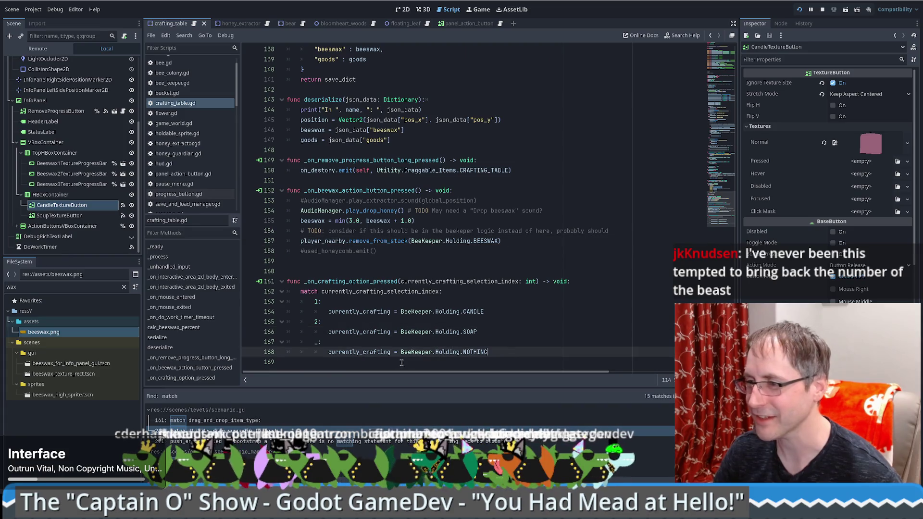
{"action": "key", "text": "Down"}
{"action": "left_click", "coordinate": [427, 261]}
{"action": "key", "text": "Delete"}
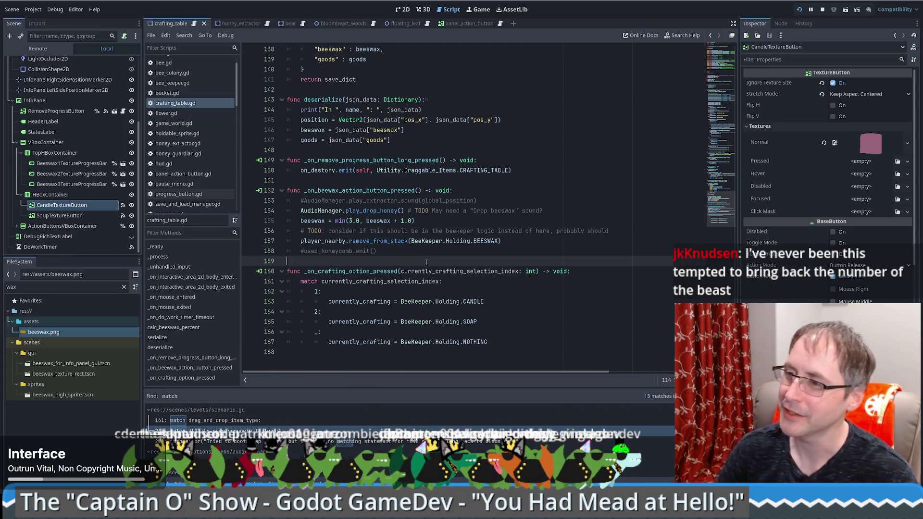
{"action": "left_click", "coordinate": [357, 349]}
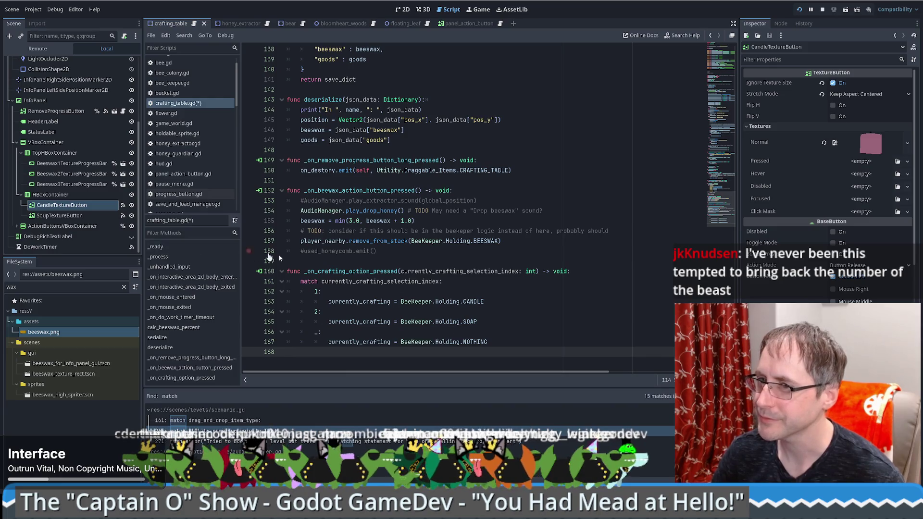
{"action": "key", "text": "Return"}
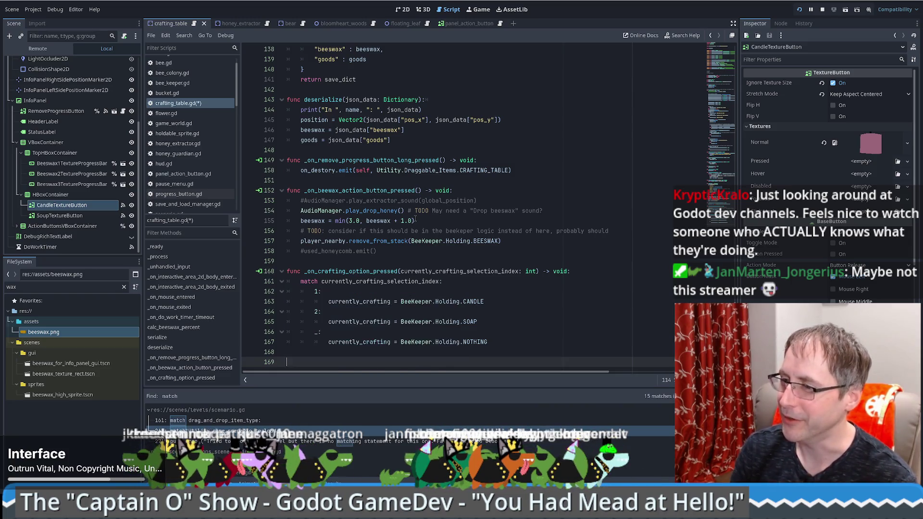
In the 2D view, select the soup then candle button and view the candle's signal connections
{"action": "left_click", "coordinate": [61, 204]}
{"action": "left_click", "coordinate": [69, 216]}
{"action": "left_click", "coordinate": [61, 205]}
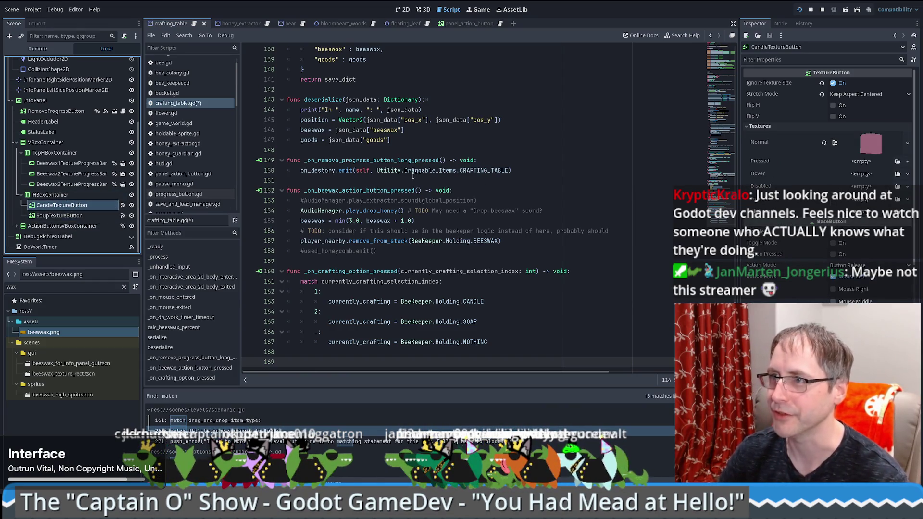
{"action": "scroll", "coordinate": [120, 182], "scroll_direction": "up", "scroll_amount": 5}
{"action": "scroll", "coordinate": [115, 177], "scroll_direction": "down", "scroll_amount": 5}
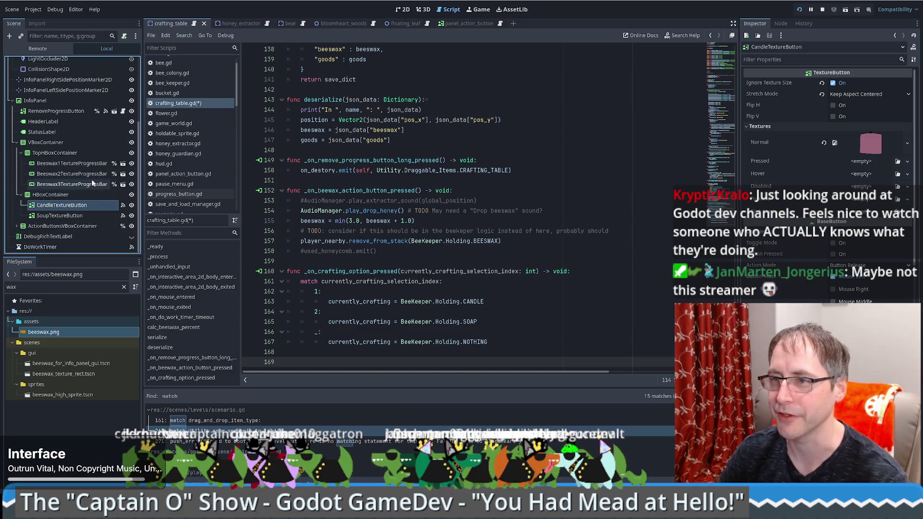
{"action": "left_click", "coordinate": [406, 10]}
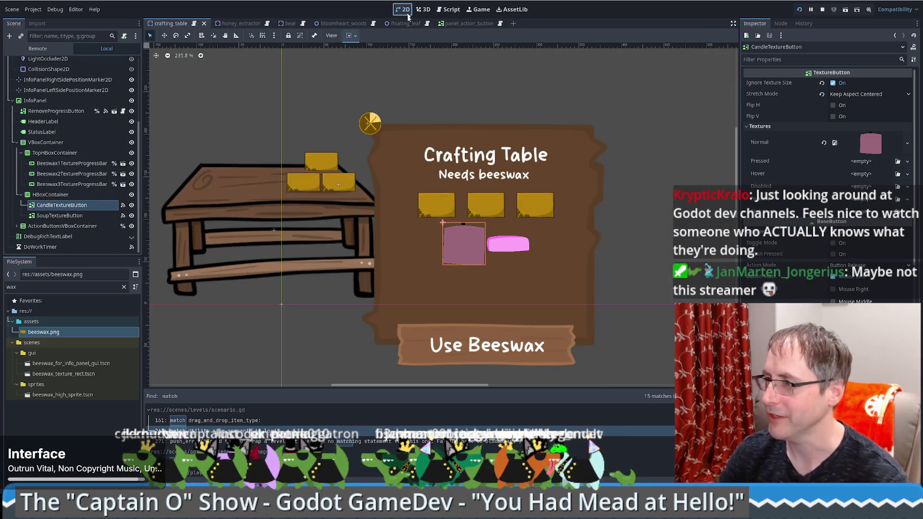
{"action": "left_click", "coordinate": [514, 246]}
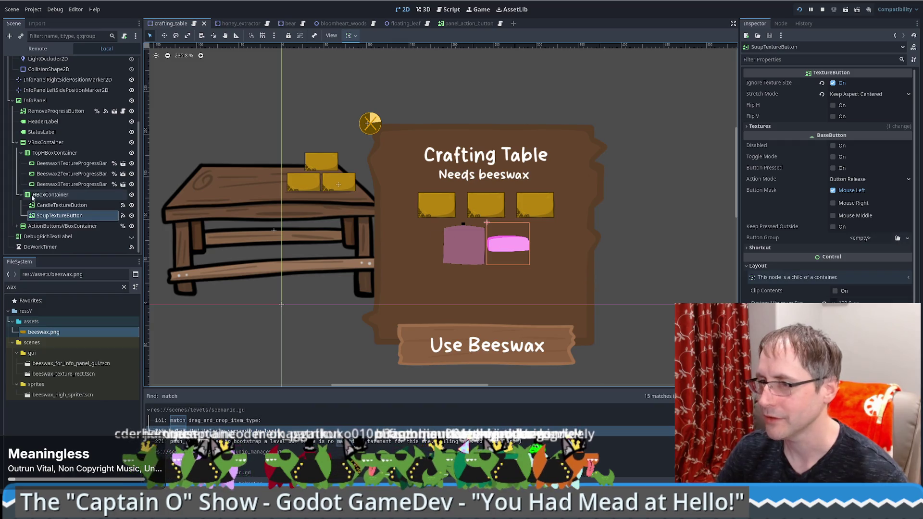
{"action": "left_click", "coordinate": [55, 204]}
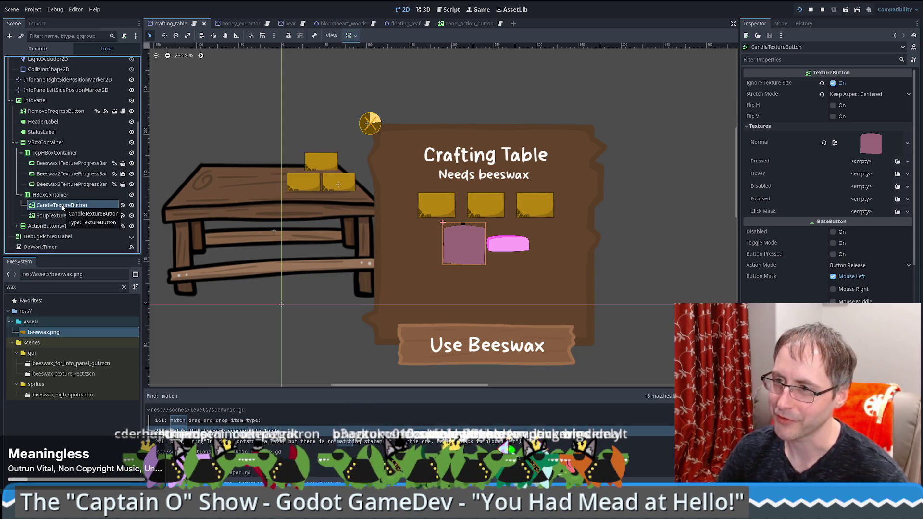
{"action": "left_click", "coordinate": [122, 206]}
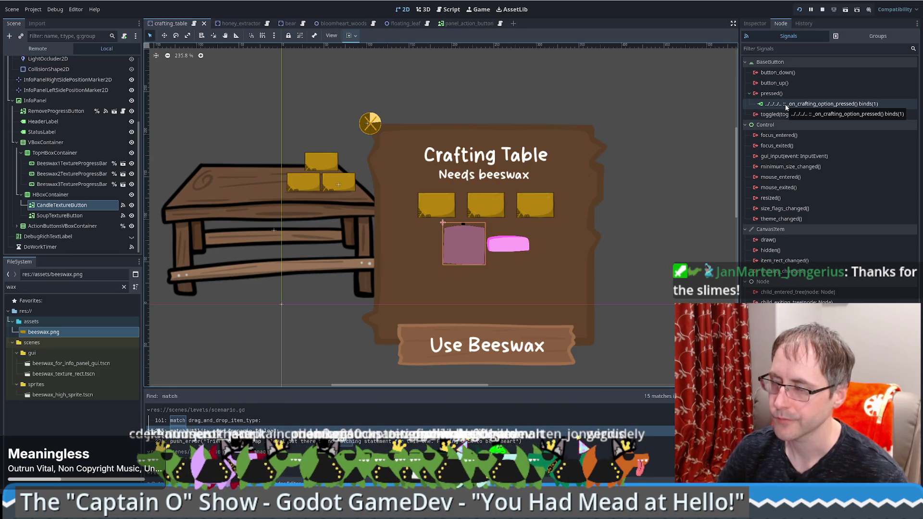
Jump to the pressed handler, then insert new lines below the currently_crafting declaration
{"action": "double_click", "coordinate": [786, 105]}
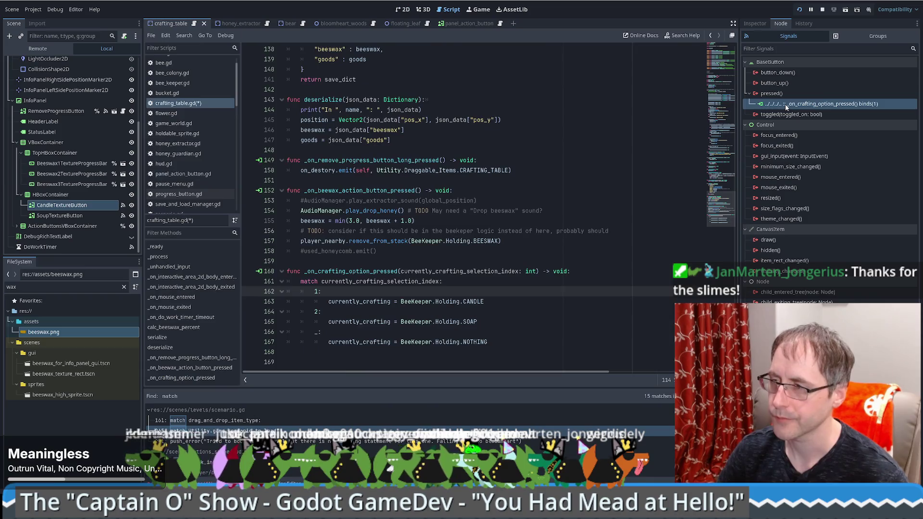
{"action": "scroll", "coordinate": [461, 269], "scroll_direction": "up", "scroll_amount": 15}
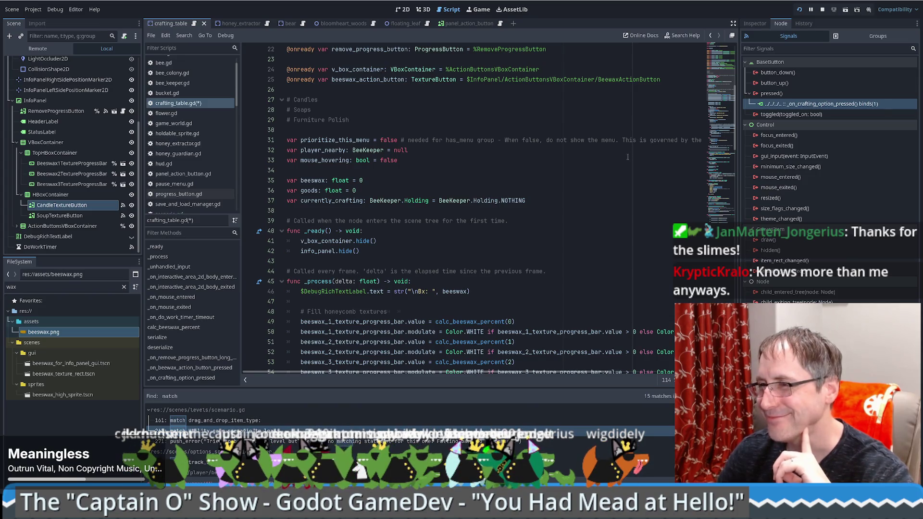
{"action": "scroll", "coordinate": [721, 85], "scroll_direction": "up", "scroll_amount": 2}
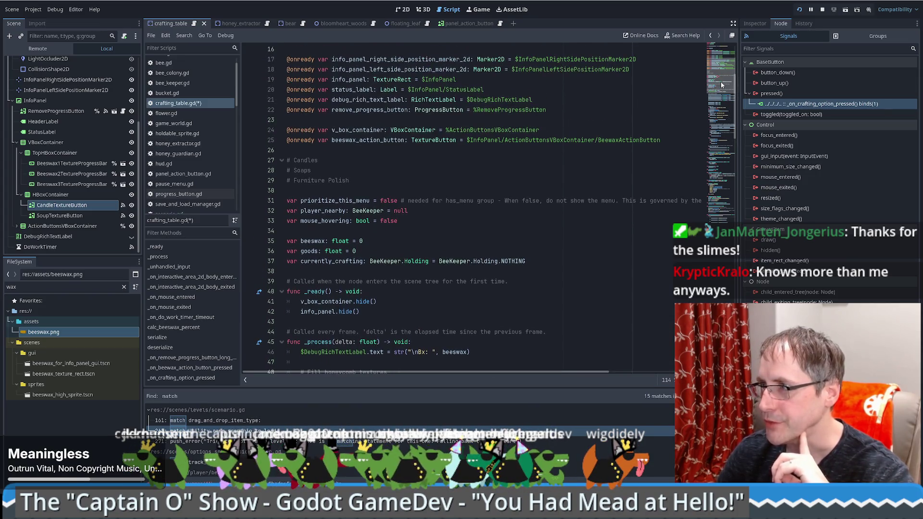
{"action": "scroll", "coordinate": [721, 85], "scroll_direction": "down", "scroll_amount": 3}
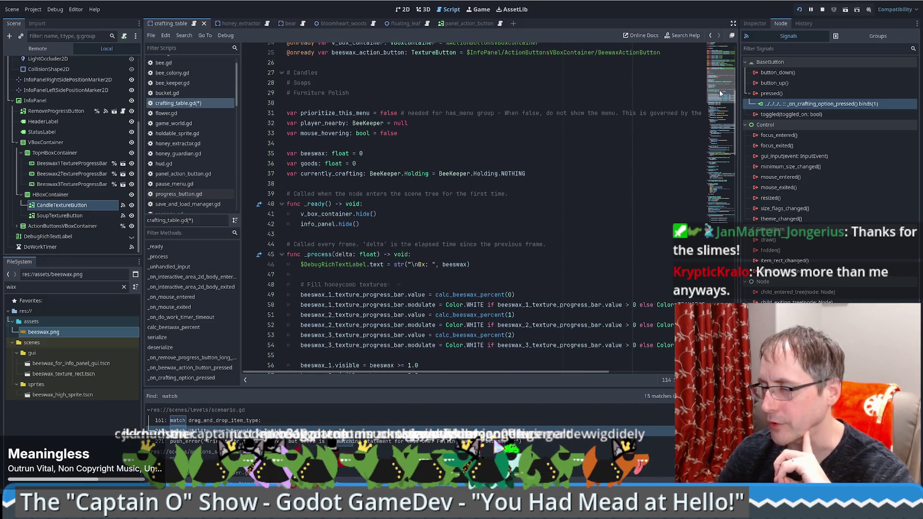
{"action": "scroll", "coordinate": [719, 91], "scroll_direction": "up", "scroll_amount": 2}
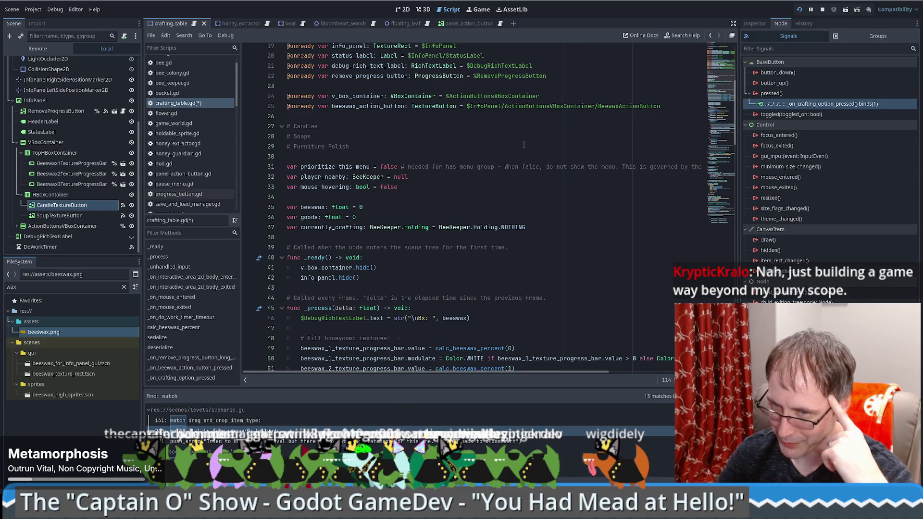
{"action": "left_click", "coordinate": [543, 225]}
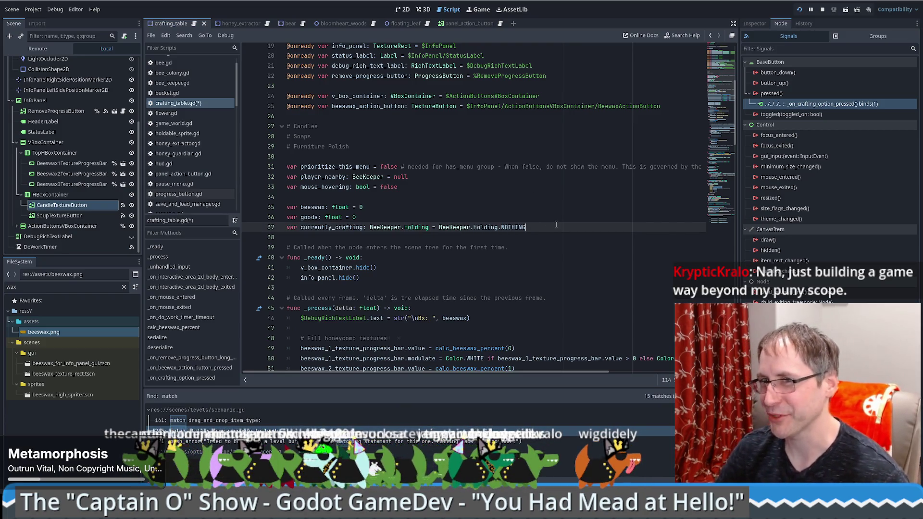
{"action": "key", "text": "Return"}
{"action": "key", "text": "Return"}
{"action": "type", "text": "v"}
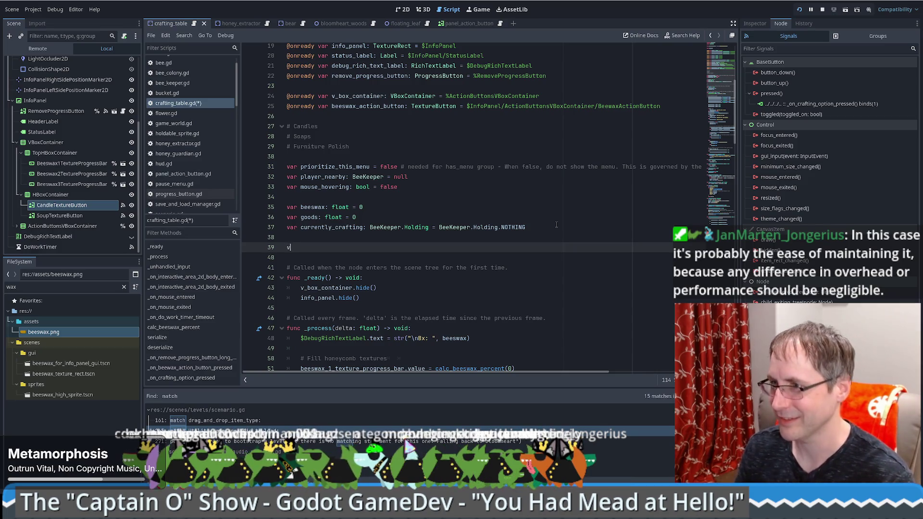
Start declaring var crafting_options = { as a dictionary
{"action": "type", "text": "ar"}
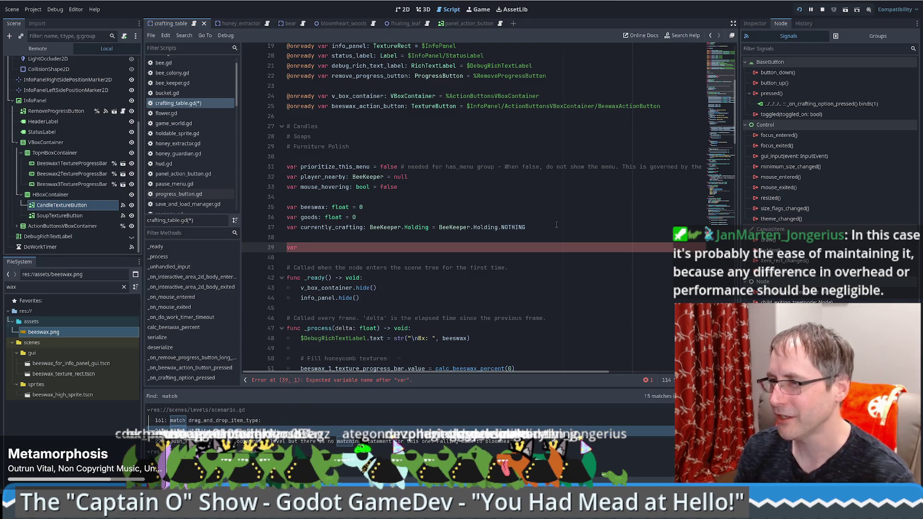
{"action": "type", "text": " craf"}
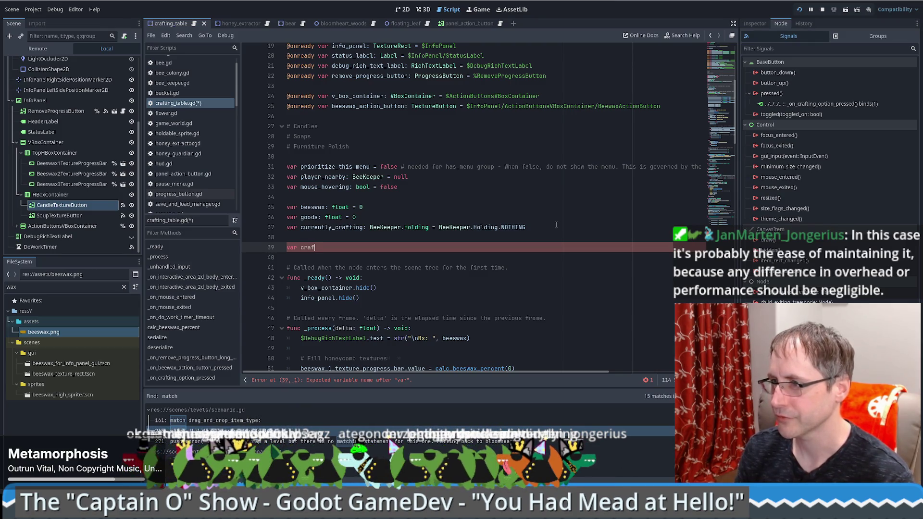
{"action": "type", "text": "ting"}
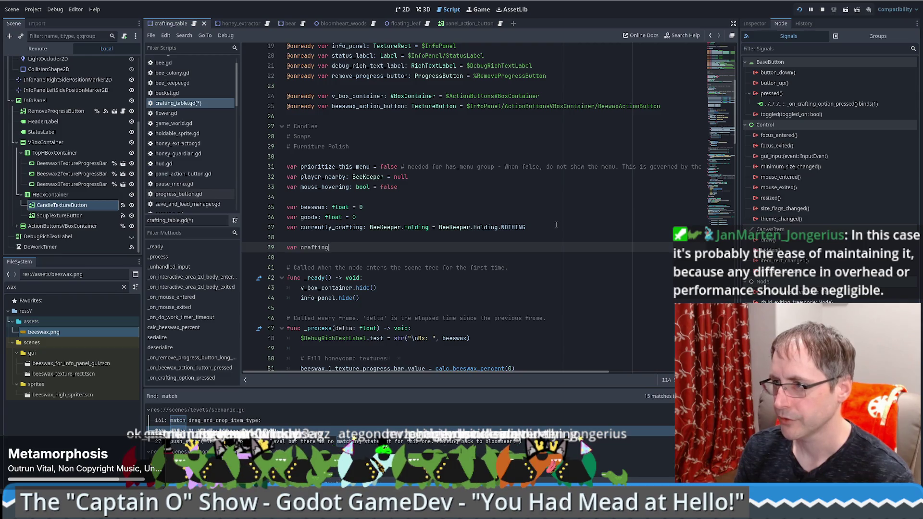
{"action": "type", "text": "_options:"}
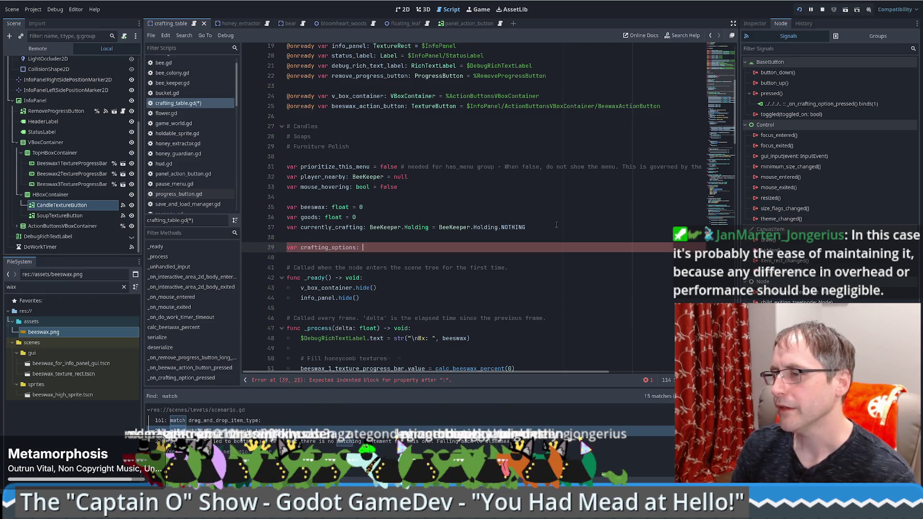
{"action": "key", "text": "BackSpace"}
{"action": "key", "text": "BackSpace"}
{"action": "type", "text": "="}
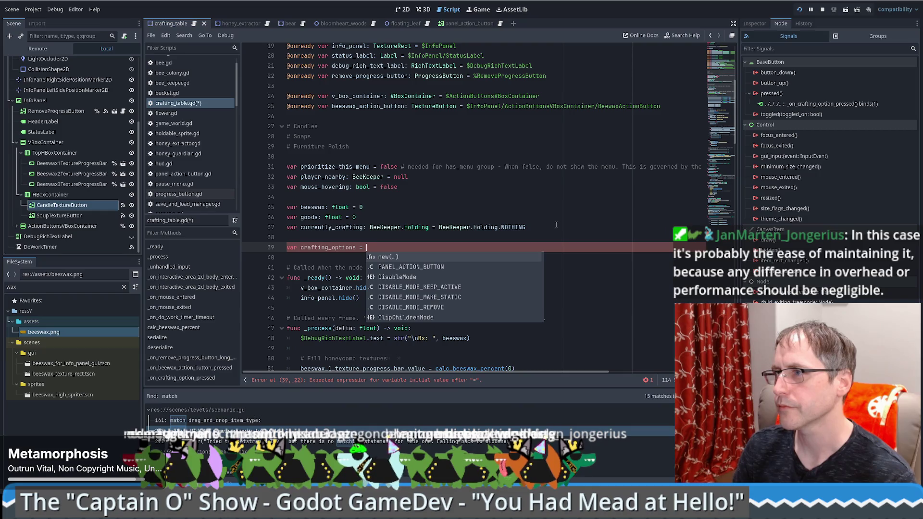
{"action": "type", "text": " {"}
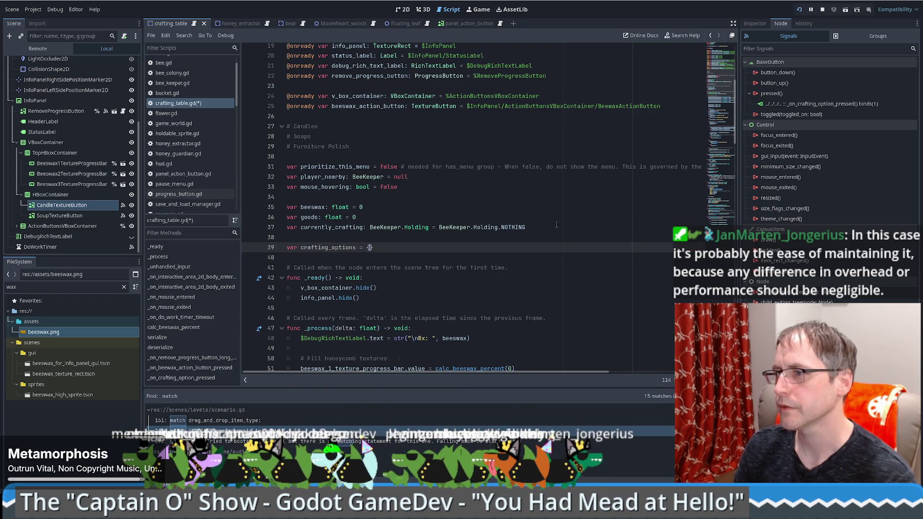
{"action": "key", "text": "Return"}
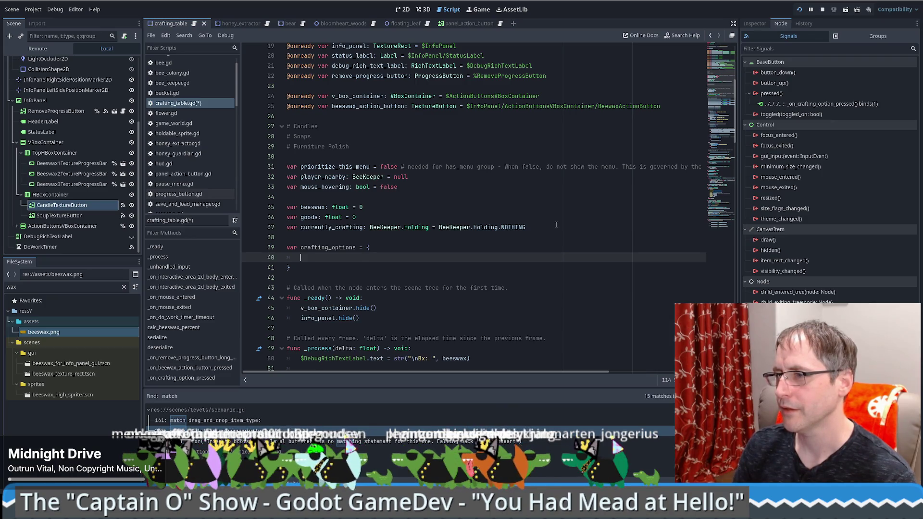
Add a "CANDLE" key that opens a nested entry
{"action": "type", "text": "Candle"}
{"action": "key", "text": "BackSpace"}
{"action": "key", "text": "BackSpace"}
{"action": "key", "text": "BackSpace"}
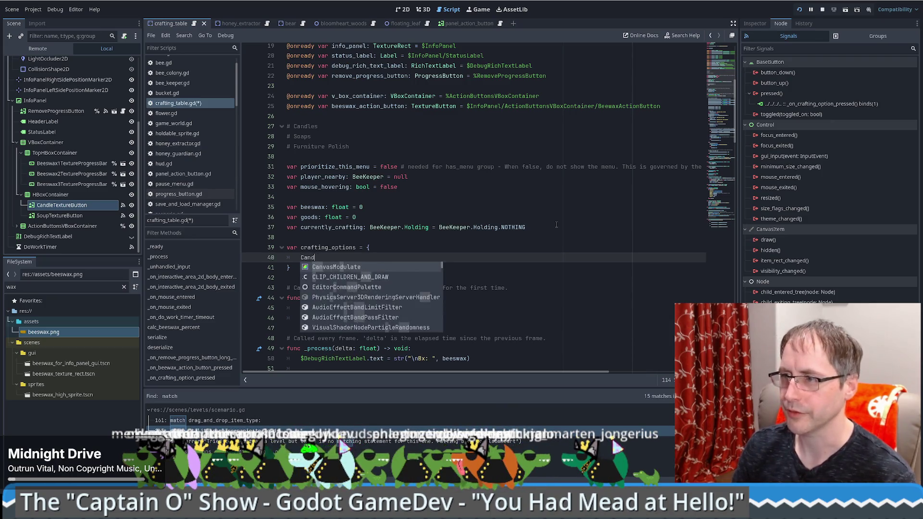
{"action": "type", "text": "\"CANDLE\" "}
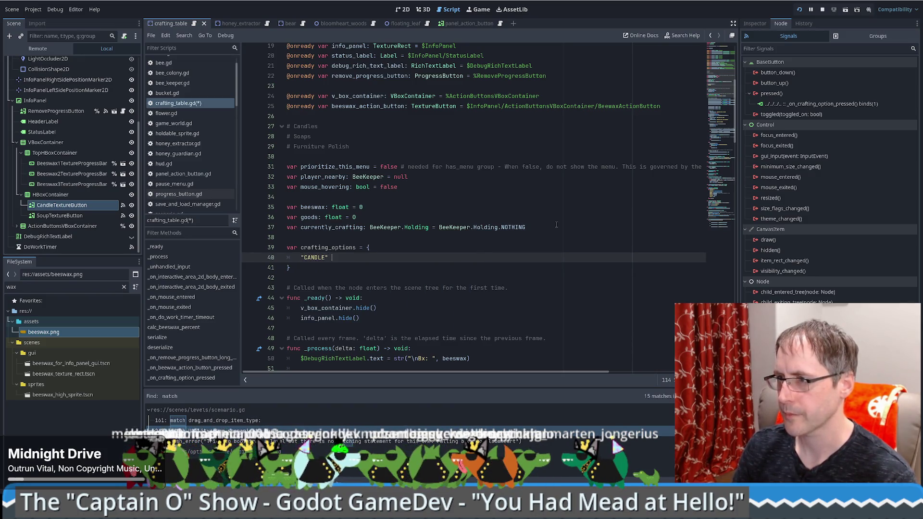
{"action": "type", "text": ":{"}
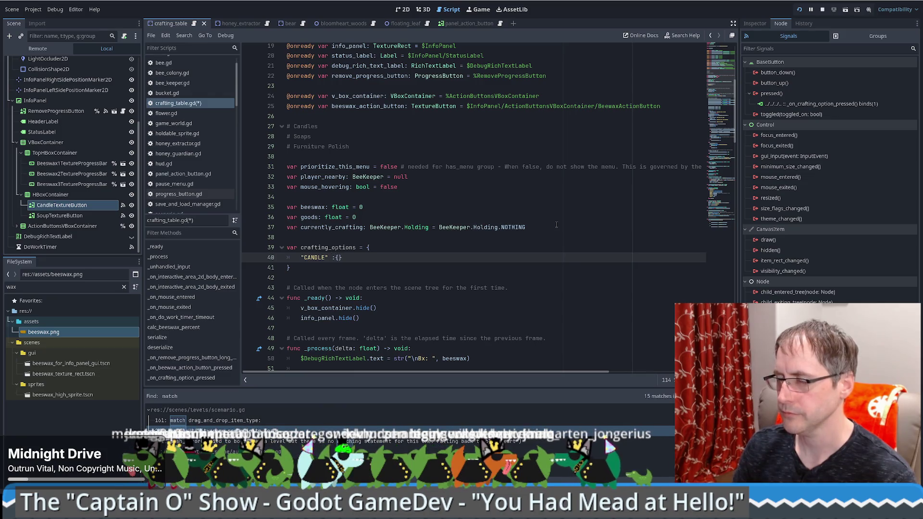
{"action": "key", "text": "Return"}
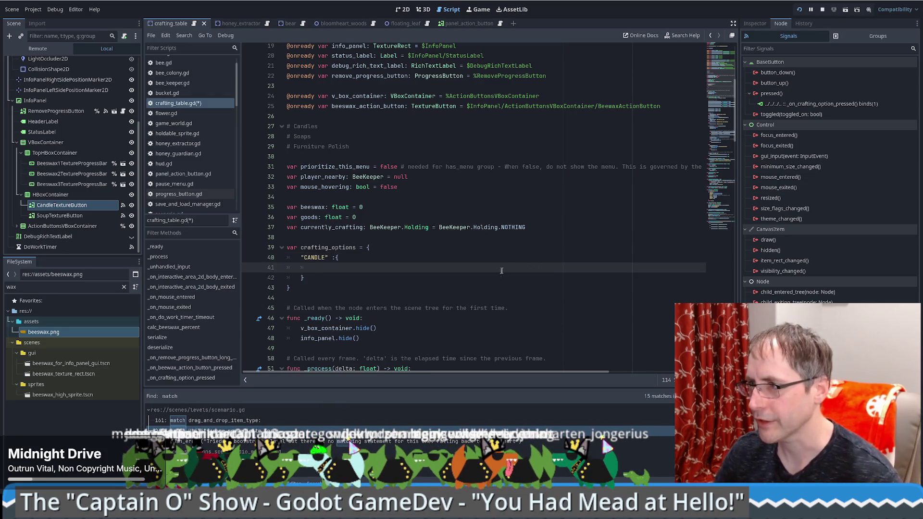
{"action": "scroll", "coordinate": [501, 270], "scroll_direction": "up", "scroll_amount": 5}
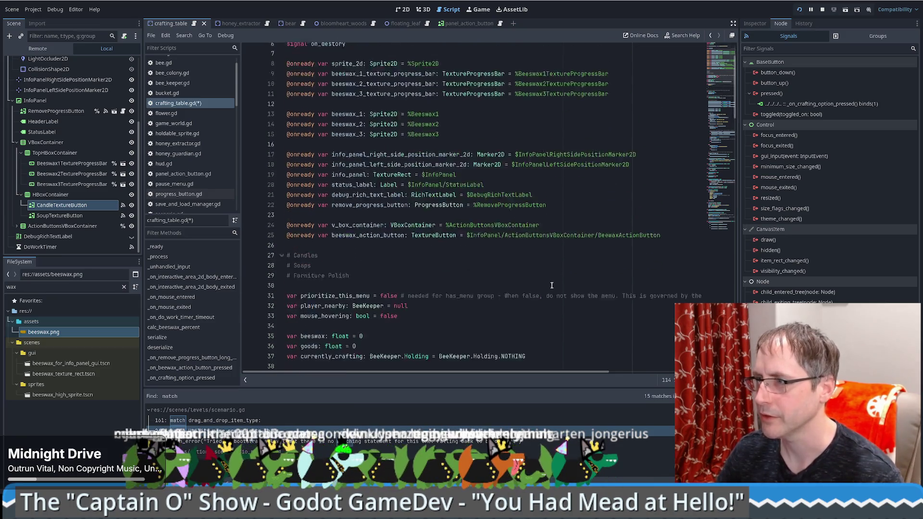
{"action": "scroll", "coordinate": [551, 285], "scroll_direction": "down", "scroll_amount": 7}
{"action": "type", "text": "\"CANDLE\" :{"}
{"action": "scroll", "coordinate": [376, 239], "scroll_direction": "up", "scroll_amount": 2}
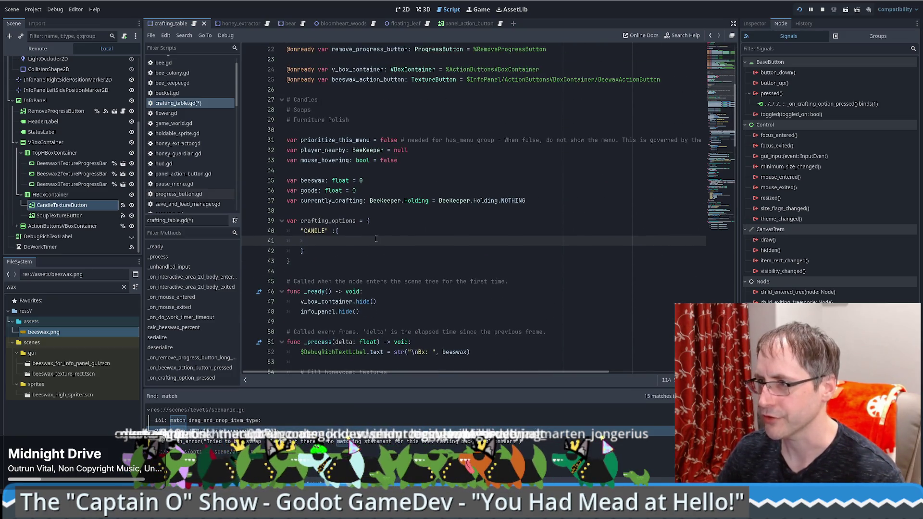
Give the CANDLE entry "NAME": "Candle" and begin a "Node" key
{"action": "type", "text": "\""}
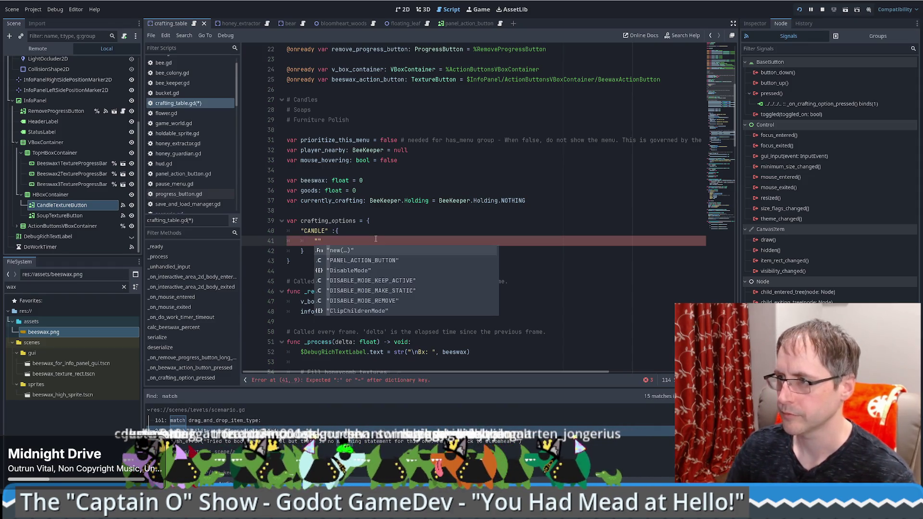
{"action": "key", "text": "Right"}
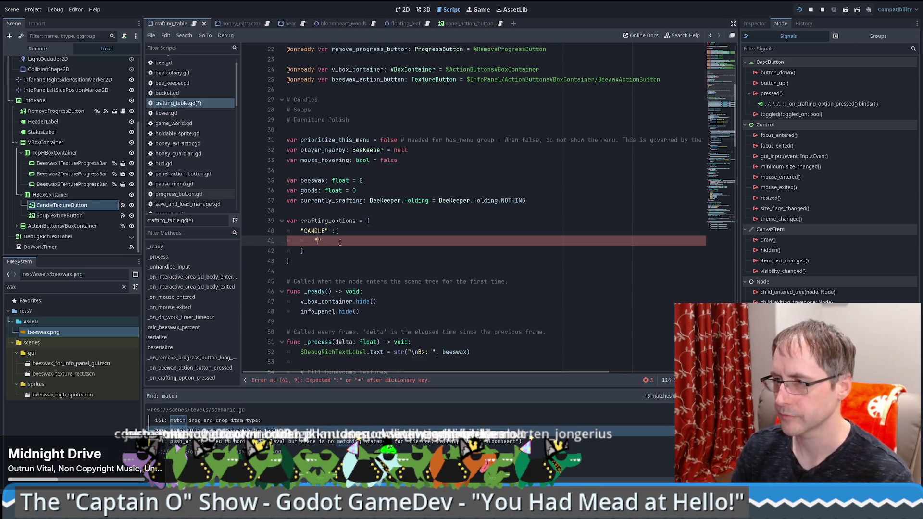
{"action": "key", "text": "Left"}
{"action": "type", "text": "NAME\": \""}
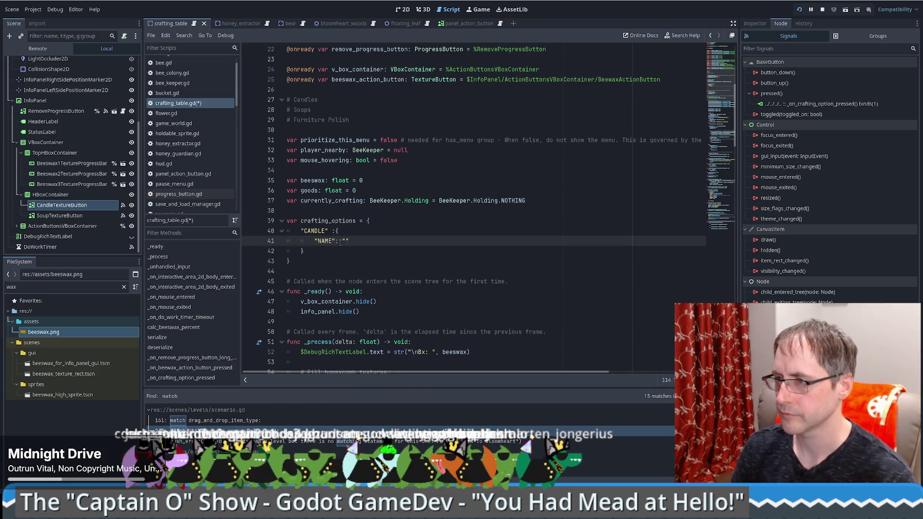
{"action": "type", "text": "Candle"}
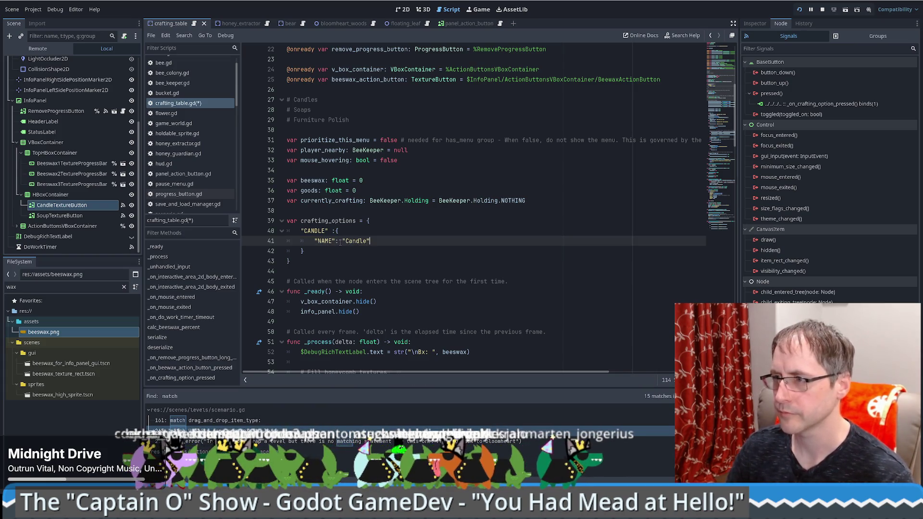
{"action": "type", "text": "\","}
{"action": "key", "text": "Return"}
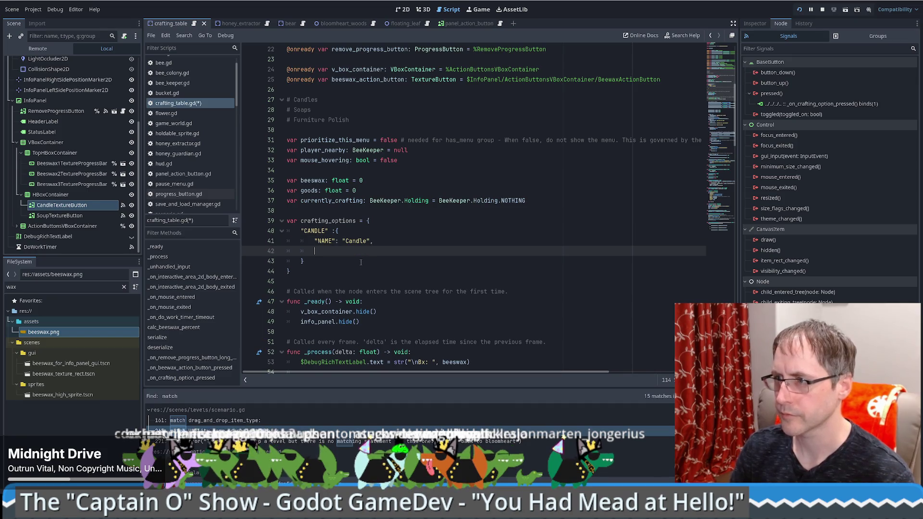
{"action": "type", "text": "\""}
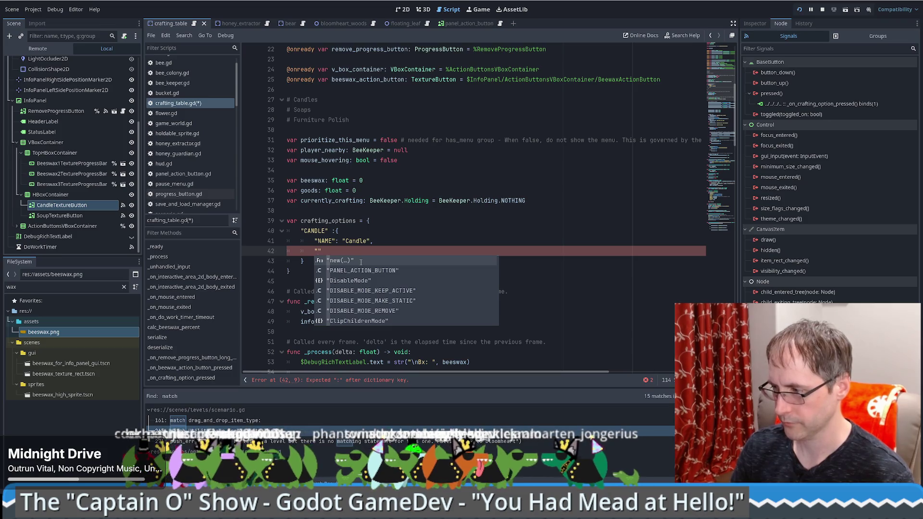
{"action": "type", "text": "Node\":"}
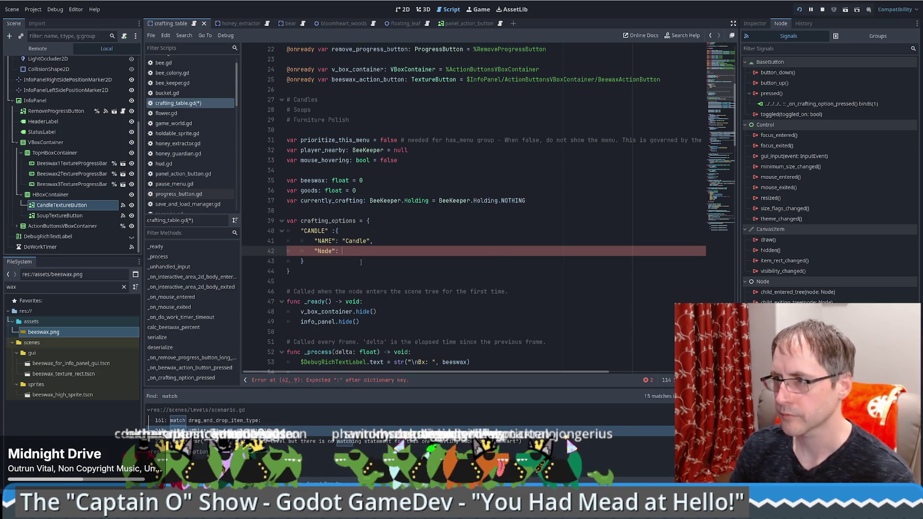
Make both texture buttons unique-name nodes and set Node to %CandleTextureButton
{"action": "right_click", "coordinate": [95, 213]}
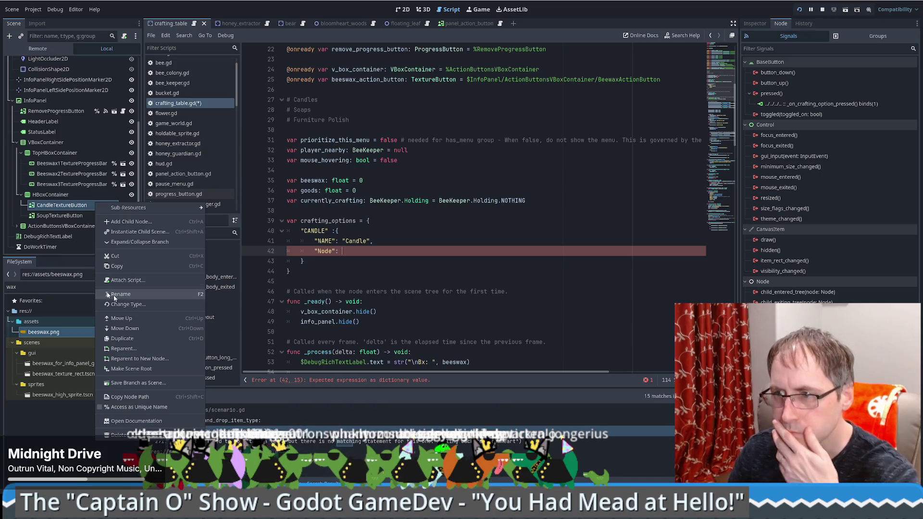
{"action": "left_click", "coordinate": [138, 407]}
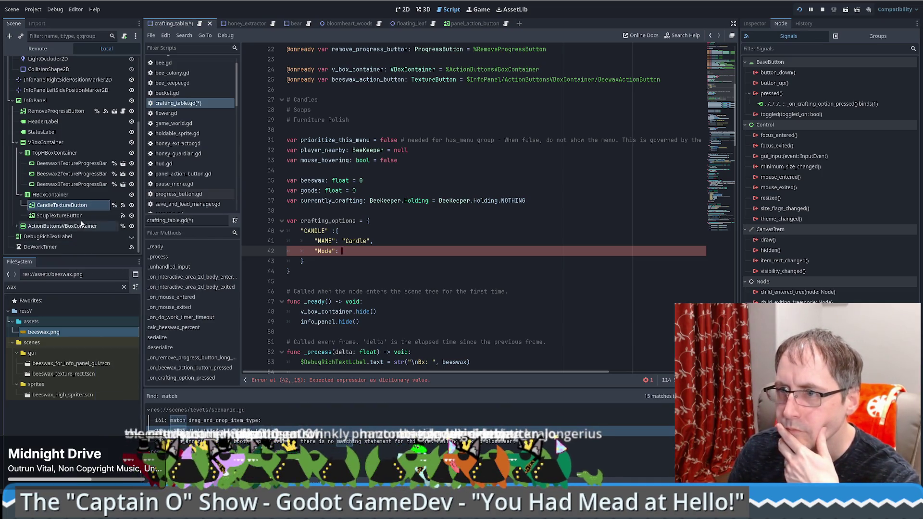
{"action": "right_click", "coordinate": [79, 216]}
{"action": "left_click", "coordinate": [121, 409]}
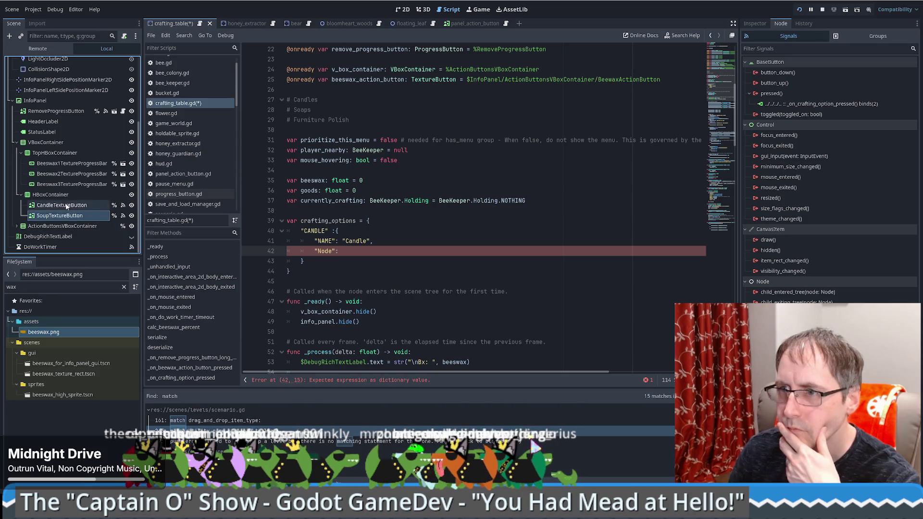
{"action": "left_click_drag", "start_coordinate": [62, 204], "coordinate": [432, 251]}
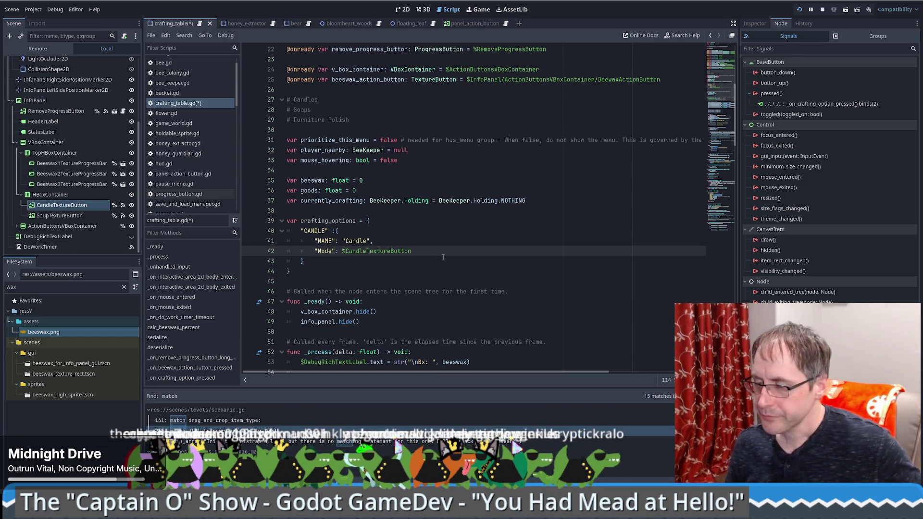
Rename the CANDLE key to Candle and NAME to Name, then start another key
{"action": "double_click", "coordinate": [319, 232]}
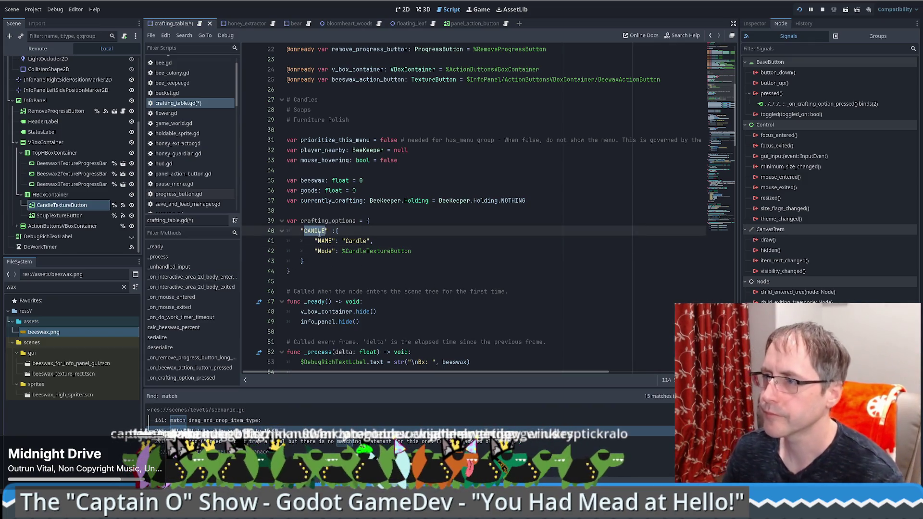
{"action": "type", "text": "Candle"}
{"action": "double_click", "coordinate": [327, 241]}
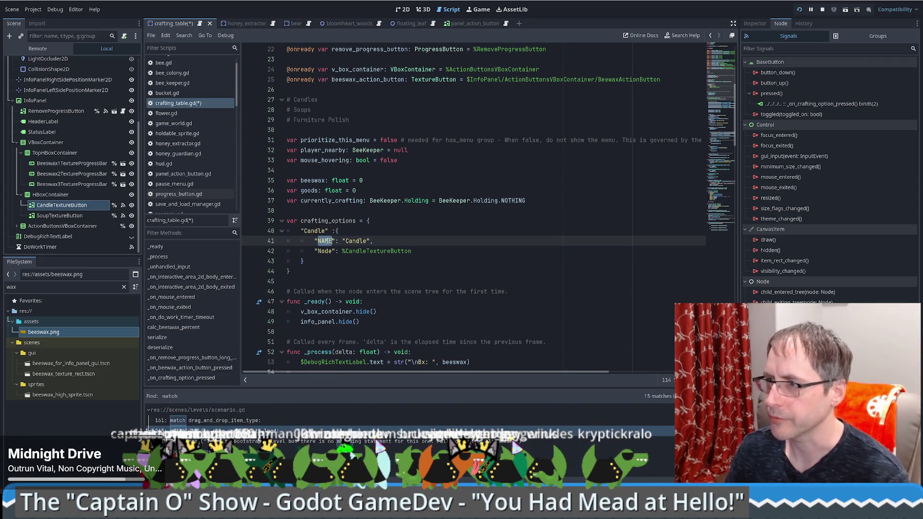
{"action": "type", "text": "Name"}
{"action": "left_click", "coordinate": [467, 253]}
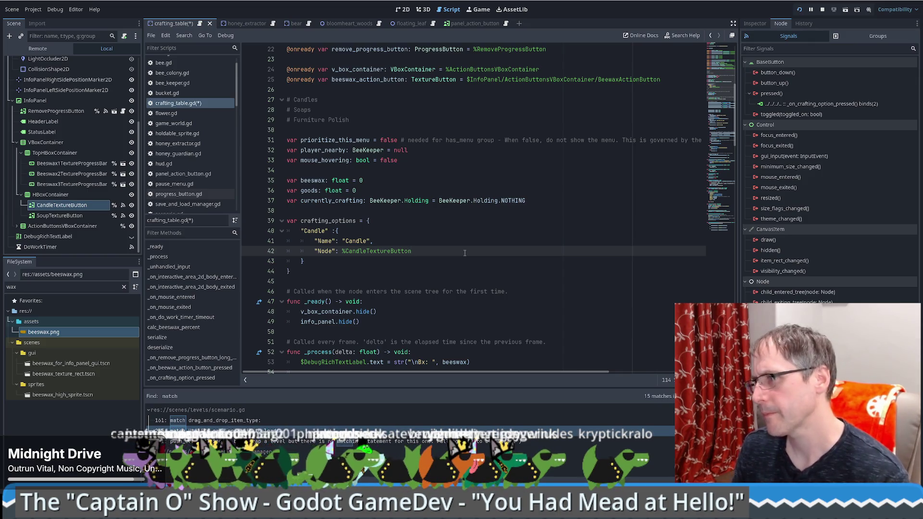
{"action": "type", "text": ","}
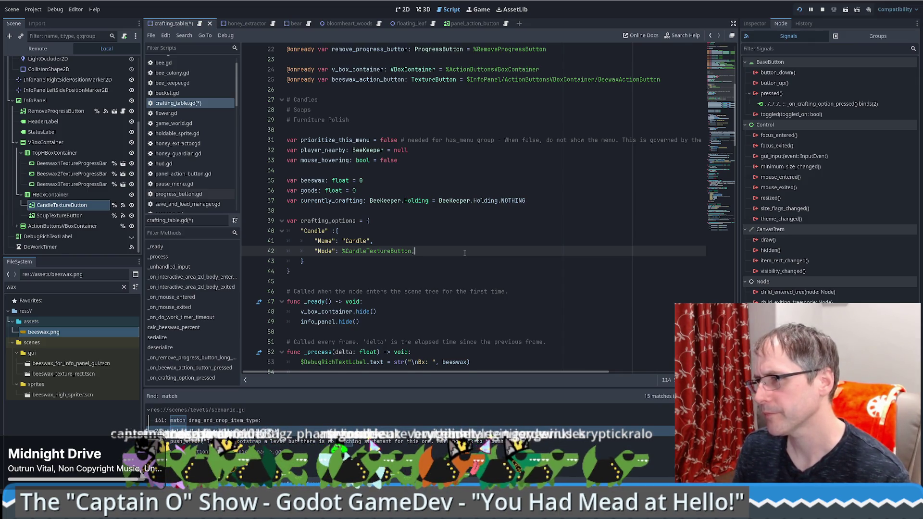
{"action": "key", "text": "Return"}
{"action": "type", "text": "\""}
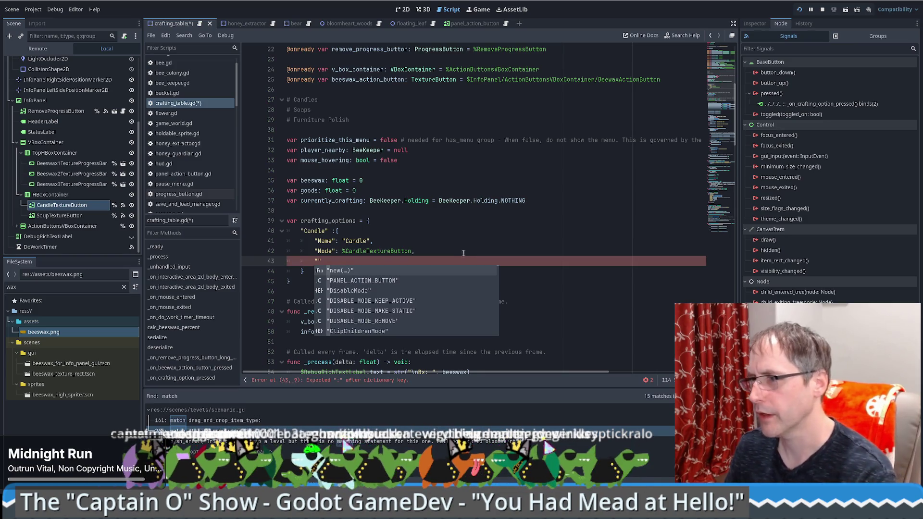
Remove the stray line and space after Candle, and rename currently_crafting to currently_crafting_id
{"action": "key", "text": "ctrl+z"}
{"action": "key", "text": "ctrl+z"}
{"action": "key", "text": "Delete"}
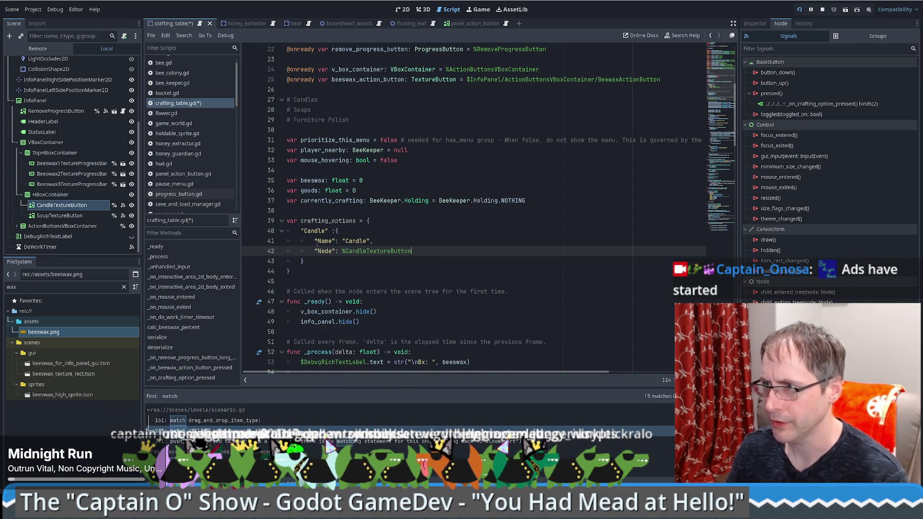
{"action": "left_click", "coordinate": [330, 230]}
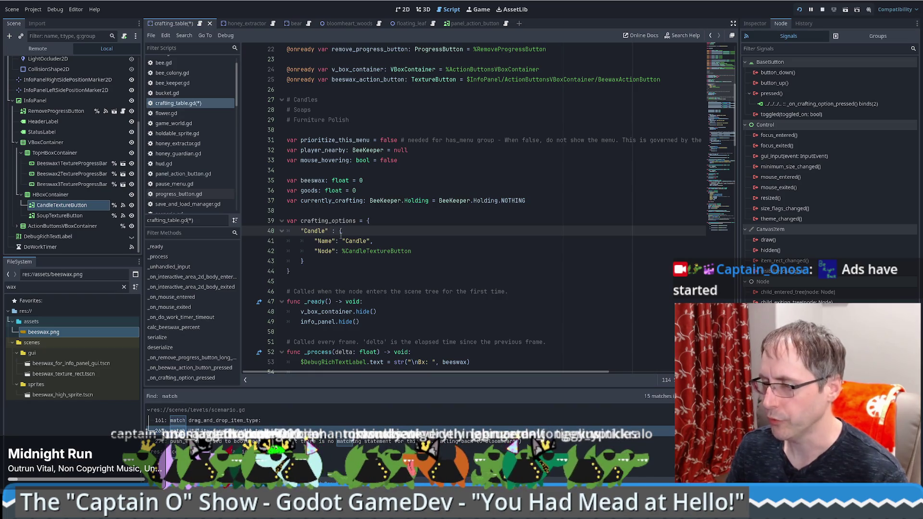
{"action": "key", "text": "Delete"}
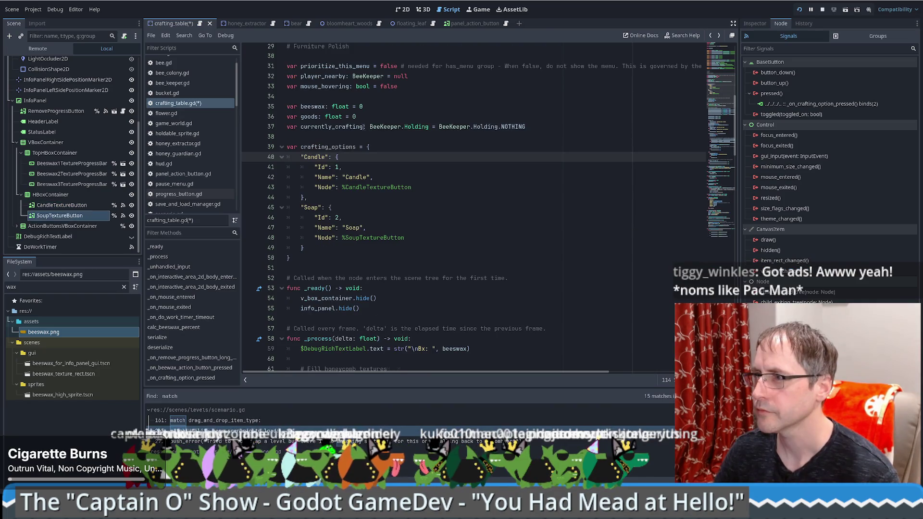
{"action": "left_click", "coordinate": [363, 127]}
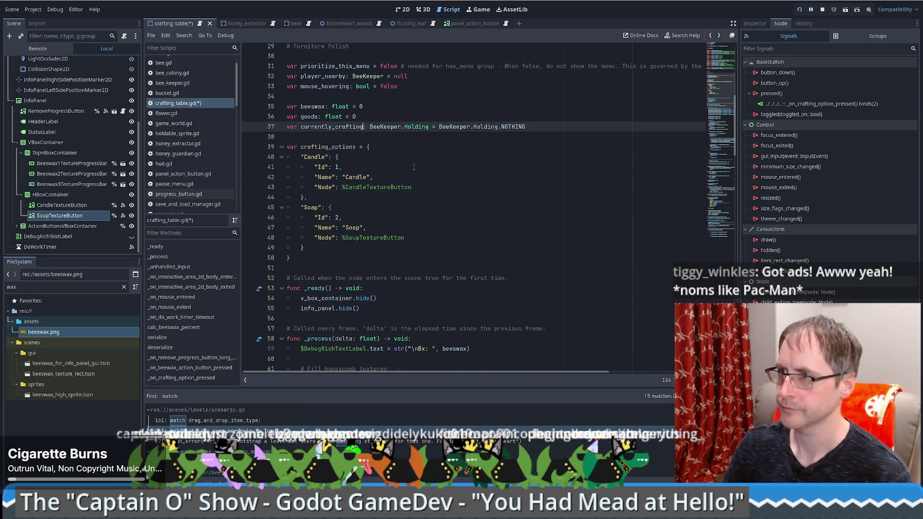
{"action": "type", "text": "_id"}
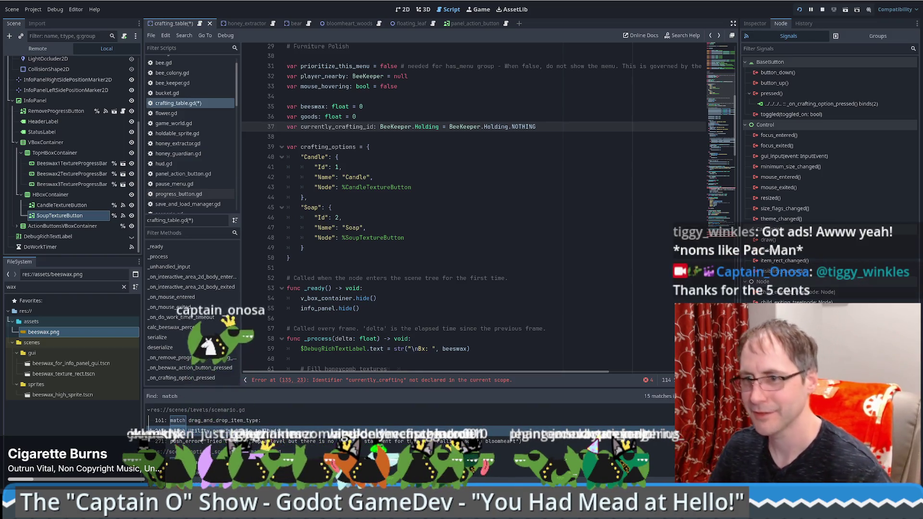
Change line 37's type from BeeKeeper.Holding to int and its default to 0
{"action": "scroll", "coordinate": [348, 310], "scroll_direction": "up", "scroll_amount": 2}
{"action": "left_click", "coordinate": [379, 237]}
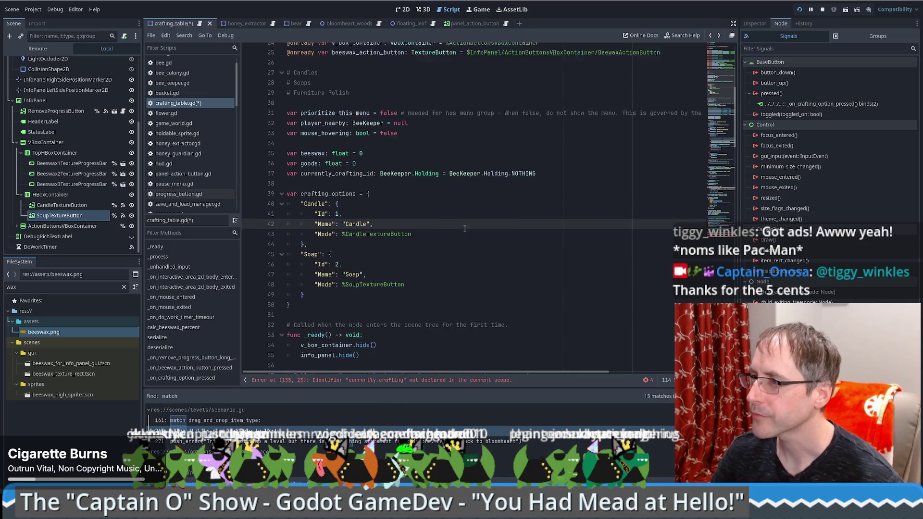
{"action": "left_click_drag", "start_coordinate": [379, 187], "coordinate": [438, 187]}
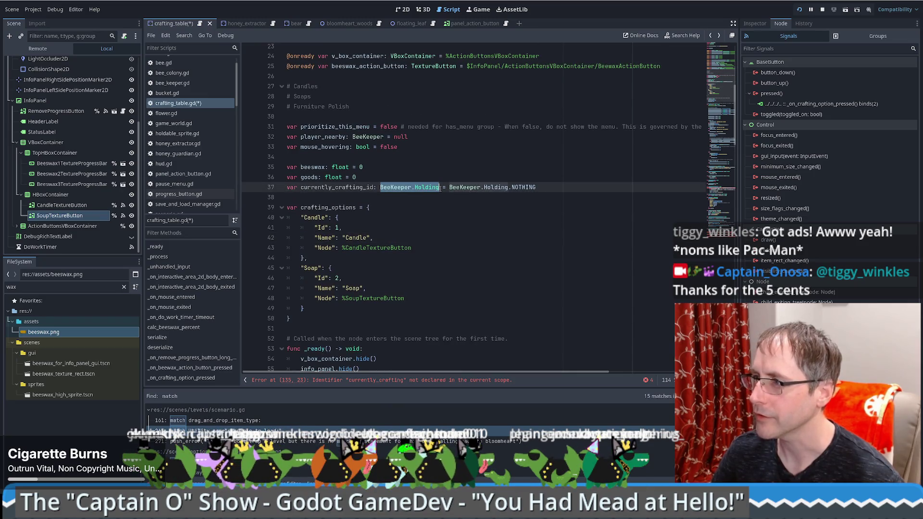
{"action": "left_click", "coordinate": [439, 198]}
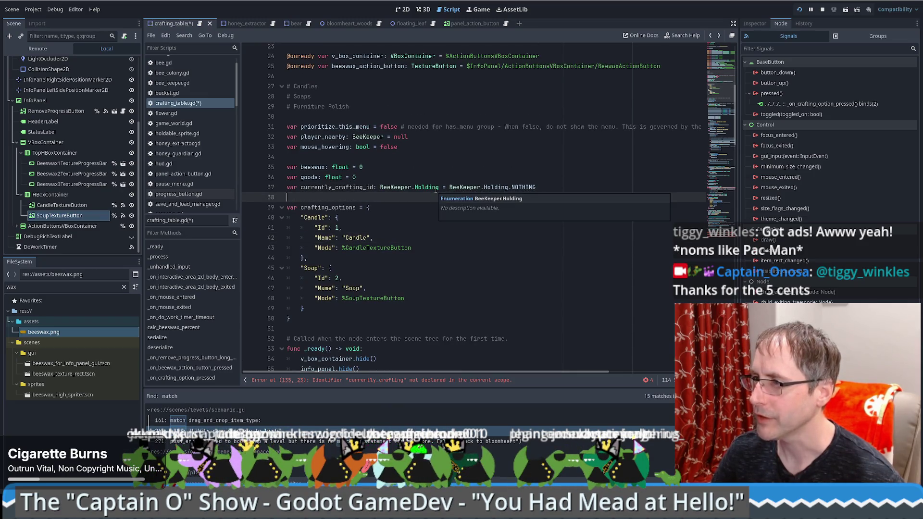
{"action": "left_click_drag", "start_coordinate": [377, 187], "coordinate": [440, 189]}
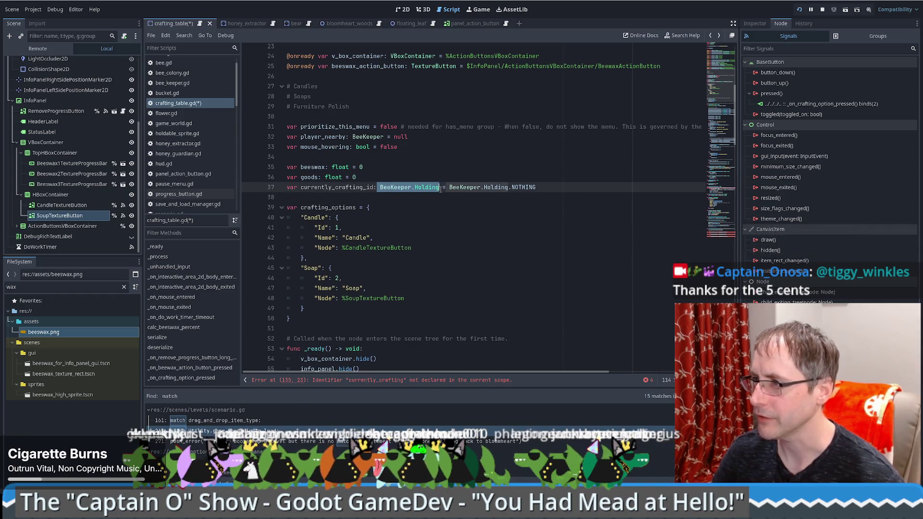
{"action": "type", "text": "int"}
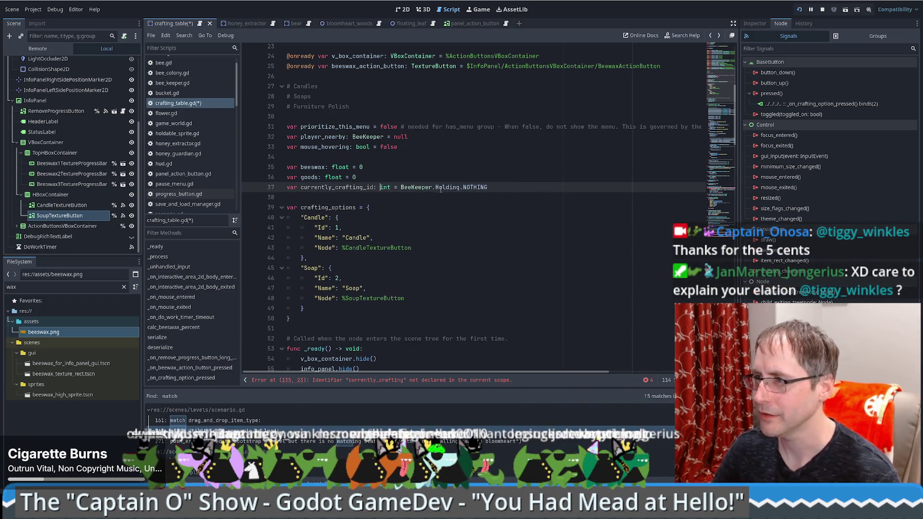
{"action": "left_click_drag", "start_coordinate": [402, 188], "coordinate": [487, 192]}
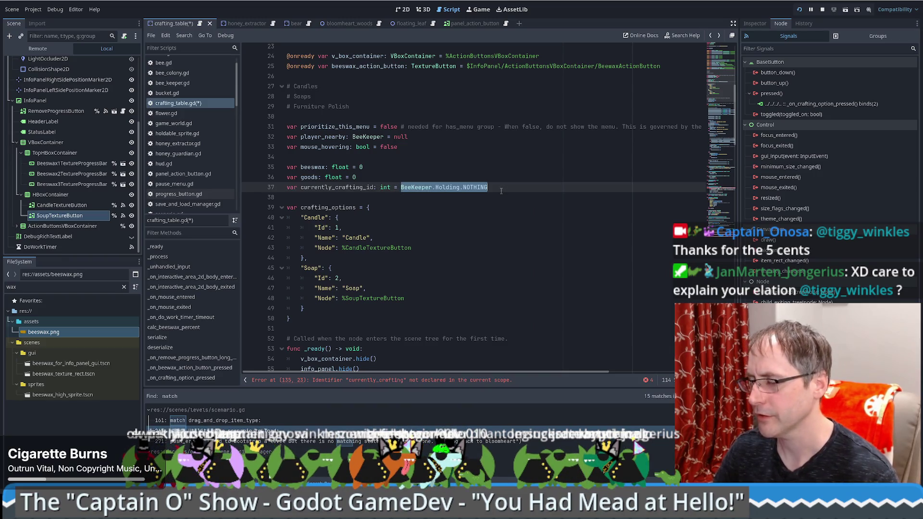
{"action": "type", "text": "0"}
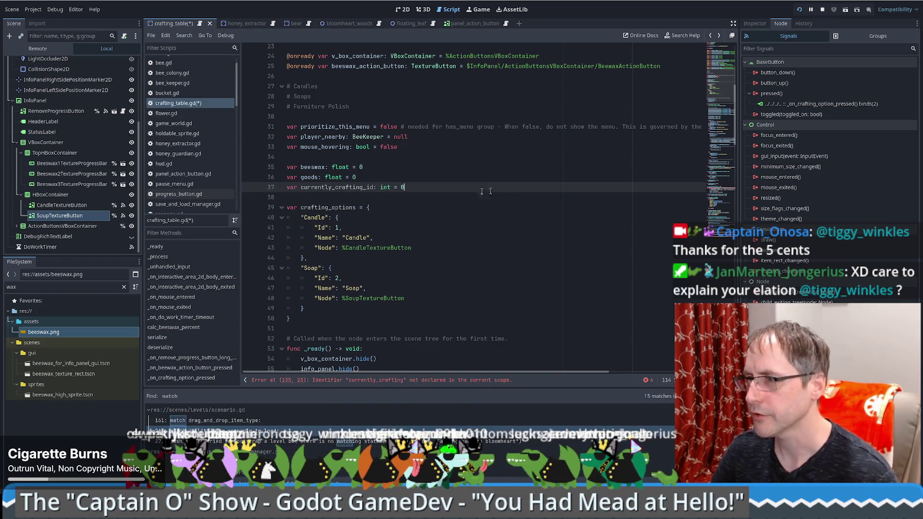
{"action": "left_click", "coordinate": [409, 211]}
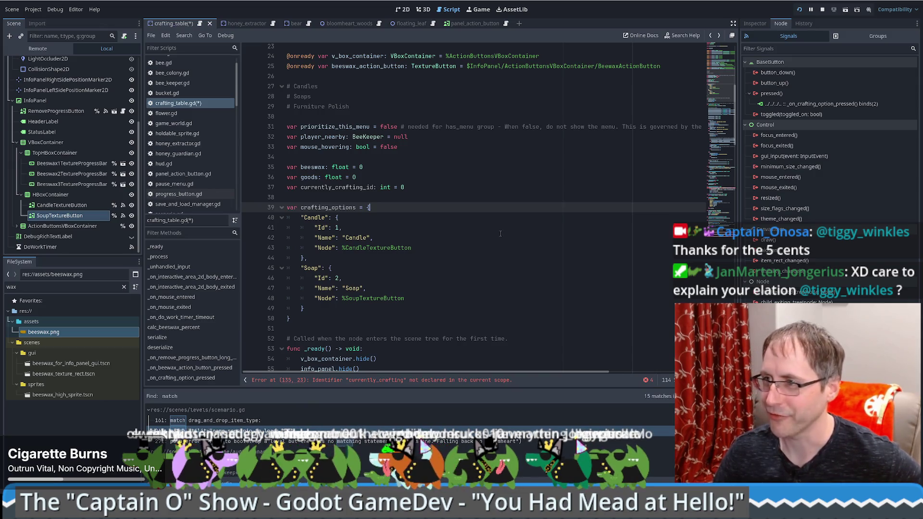
Check the currently_crafting_id and crafting_options names, then scroll to the _on_crafting_option_pressed handler
{"action": "scroll", "coordinate": [500, 234], "scroll_direction": "down", "scroll_amount": 1}
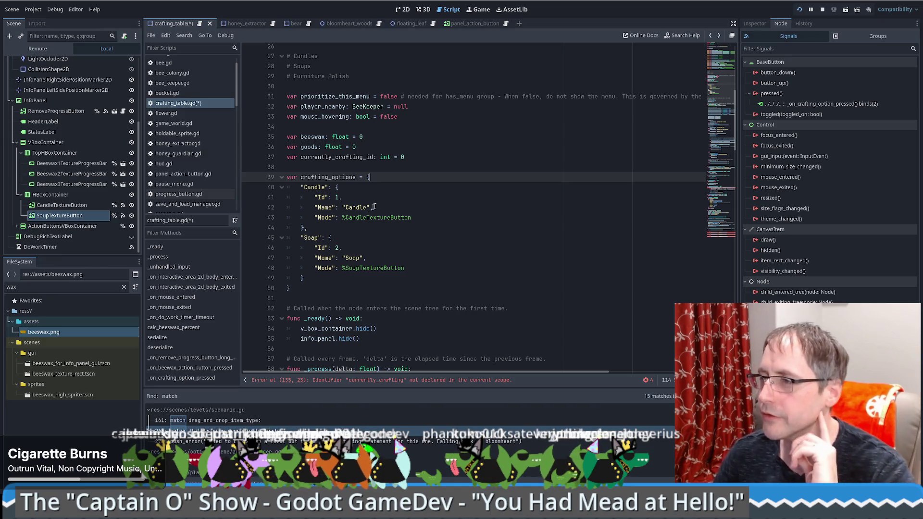
{"action": "double_click", "coordinate": [352, 157]}
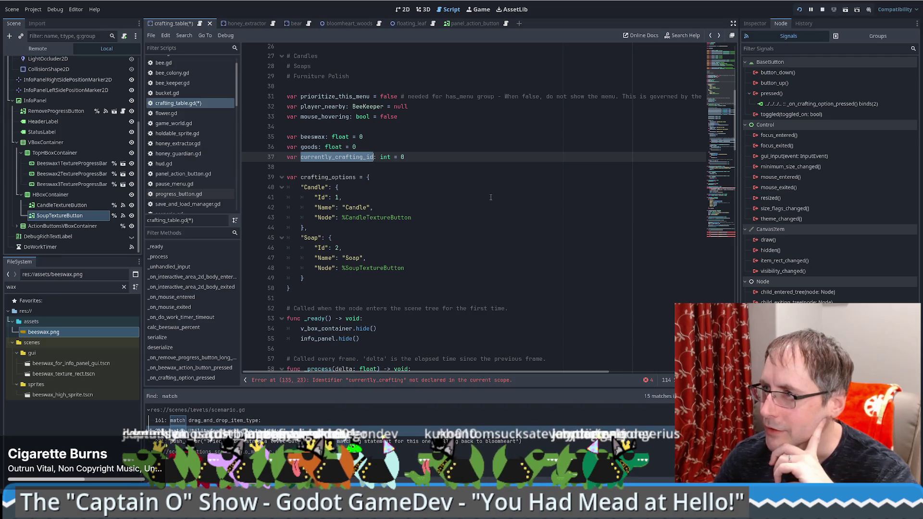
{"action": "scroll", "coordinate": [491, 197], "scroll_direction": "up", "scroll_amount": 4}
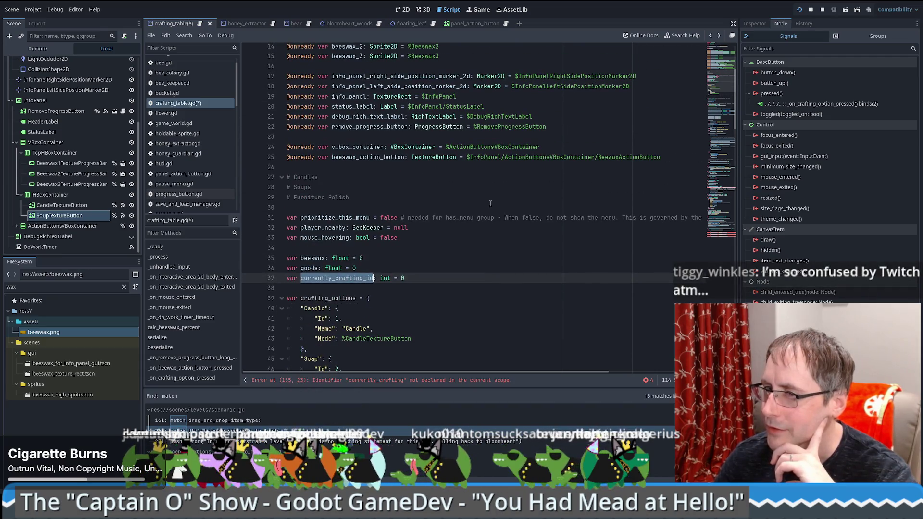
{"action": "scroll", "coordinate": [490, 203], "scroll_direction": "down", "scroll_amount": 3}
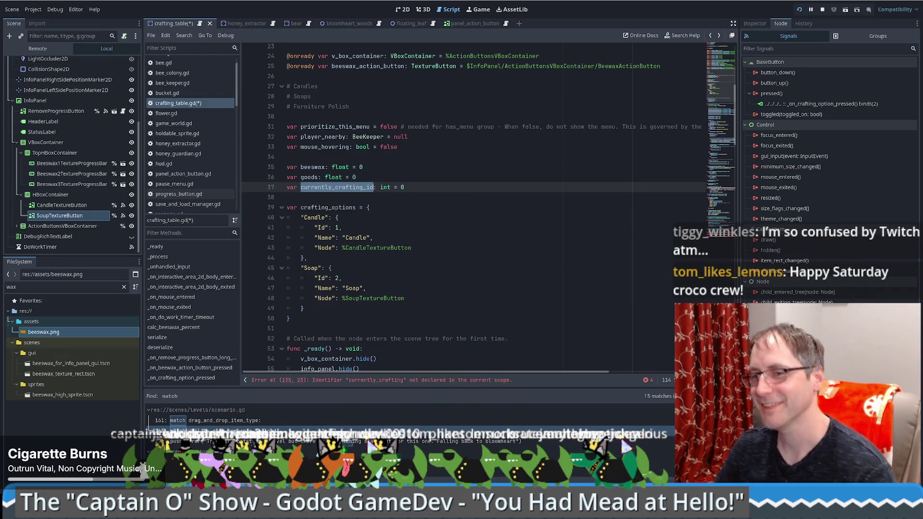
{"action": "left_click", "coordinate": [529, 179]}
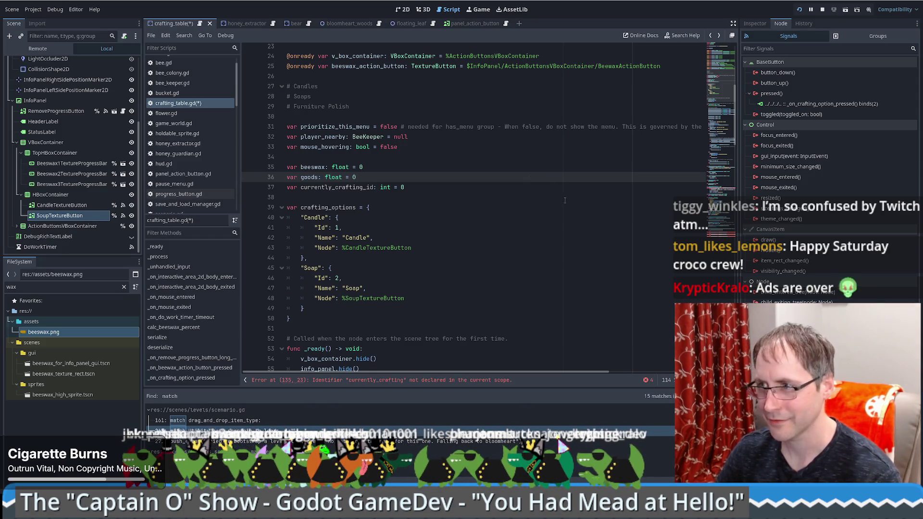
{"action": "scroll", "coordinate": [564, 200], "scroll_direction": "down", "scroll_amount": 1}
{"action": "double_click", "coordinate": [344, 178]}
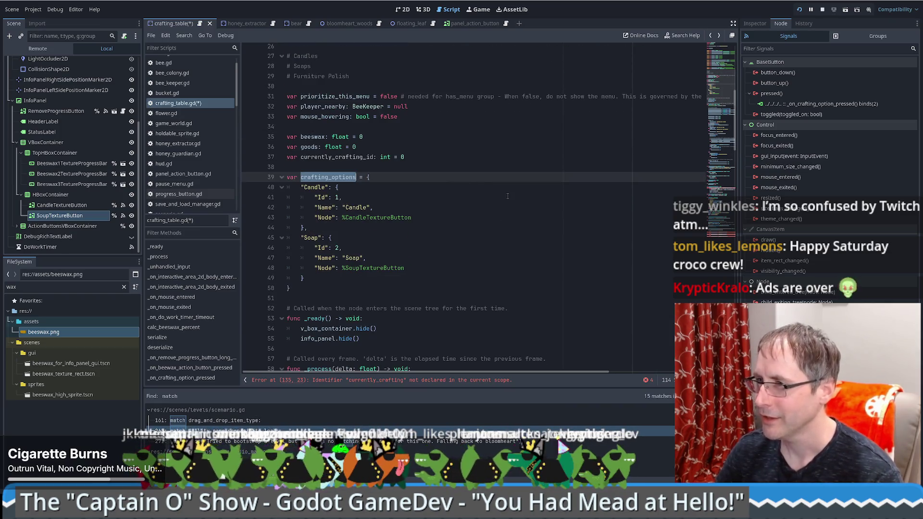
{"action": "scroll", "coordinate": [486, 223], "scroll_direction": "down", "scroll_amount": 20}
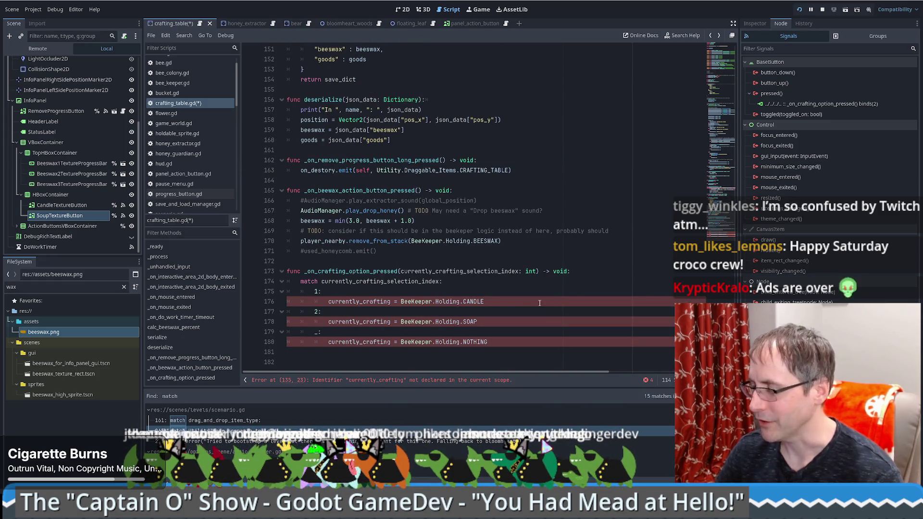
Replace currently_crafting with currently_crafting_id on lines 176, 178 and 180
{"action": "left_click_drag", "start_coordinate": [401, 301], "coordinate": [488, 303]}
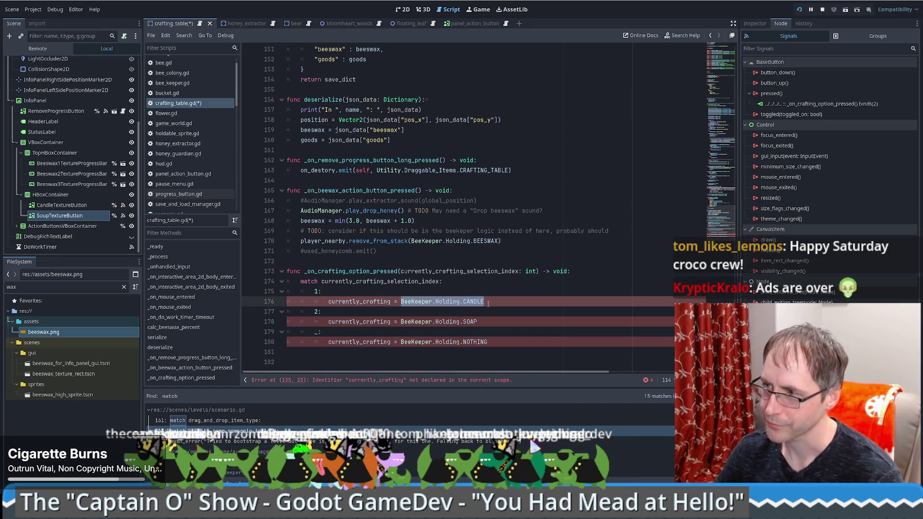
{"action": "scroll", "coordinate": [483, 212], "scroll_direction": "up", "scroll_amount": 20}
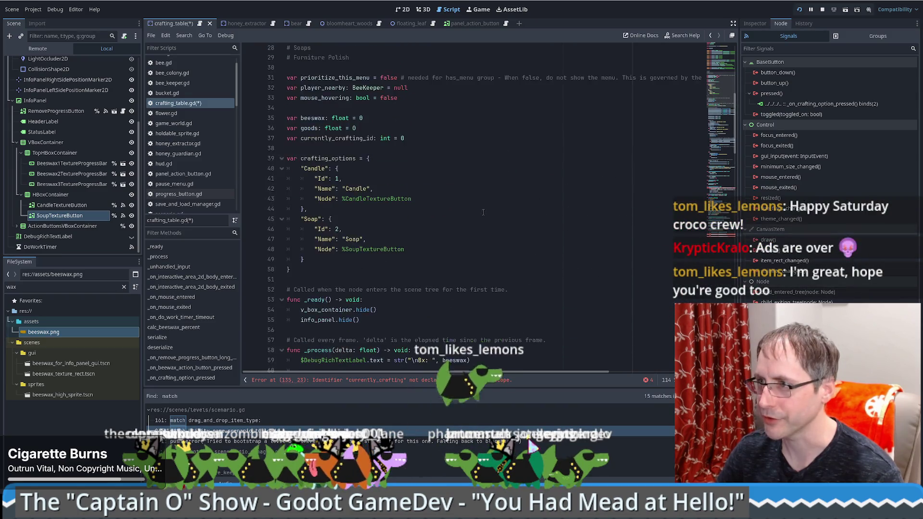
{"action": "scroll", "coordinate": [483, 212], "scroll_direction": "up", "scroll_amount": 4}
{"action": "double_click", "coordinate": [337, 259]}
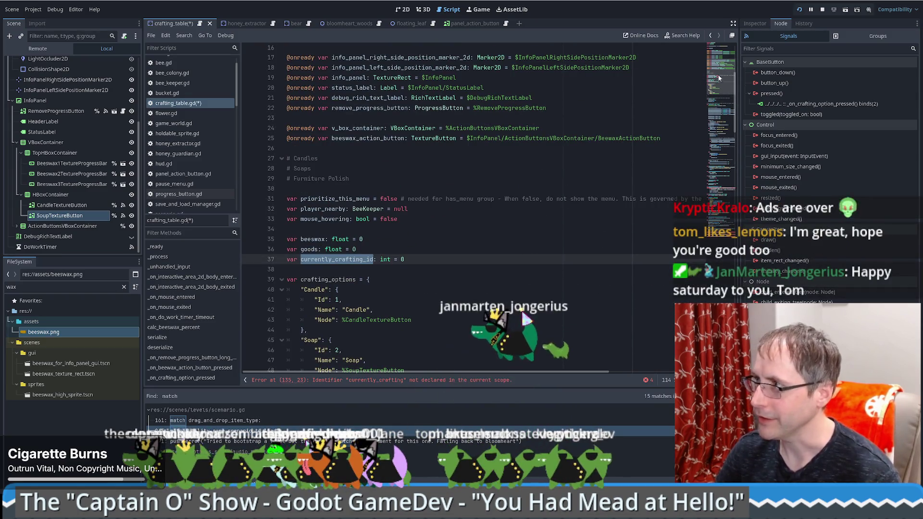
{"action": "key", "text": "ctrl+c"}
{"action": "scroll", "coordinate": [719, 78], "scroll_direction": "down", "scroll_amount": 20}
{"action": "double_click", "coordinate": [358, 302]}
{"action": "key", "text": "ctrl+v"}
{"action": "double_click", "coordinate": [365, 322]}
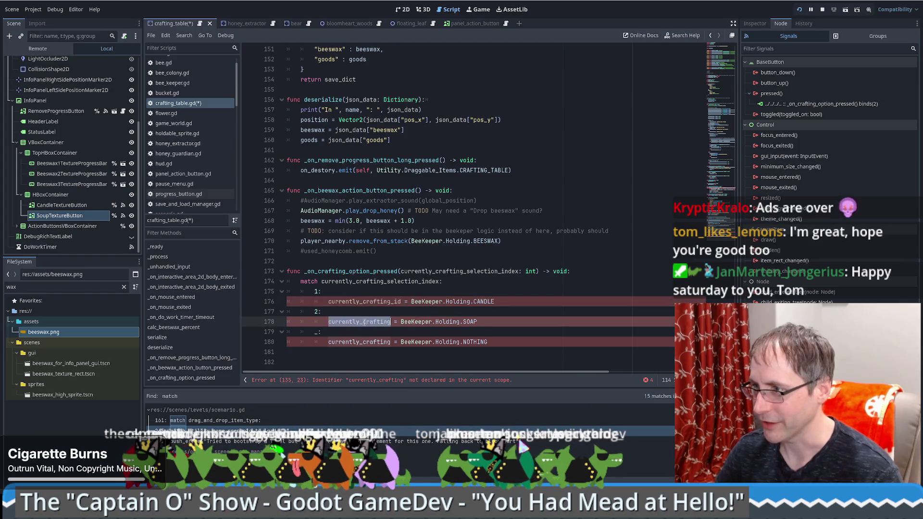
{"action": "key", "text": "ctrl+v"}
{"action": "double_click", "coordinate": [360, 342]}
{"action": "key", "text": "ctrl+v"}
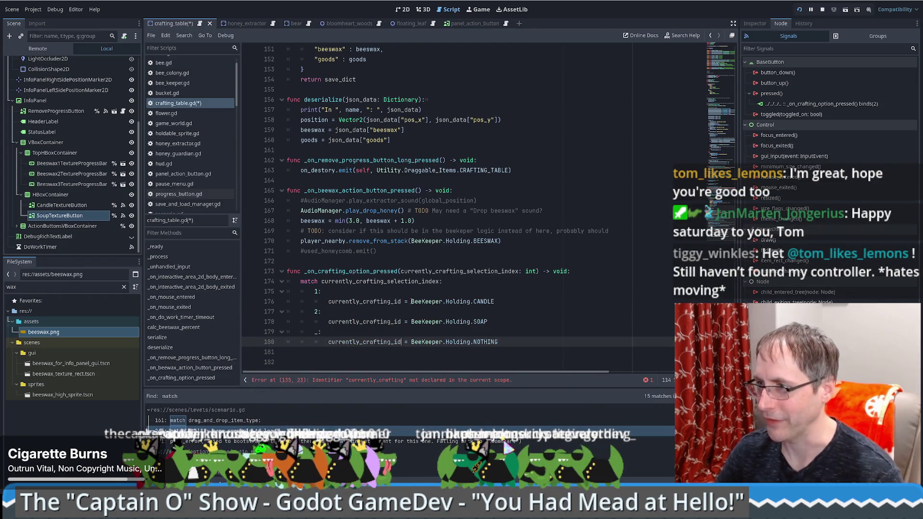
Select the CANDLE and NOTHING enum values, then jump to the currently_crafting_id declaration
{"action": "left_click", "coordinate": [412, 301]}
{"action": "key", "text": "shift+End"}
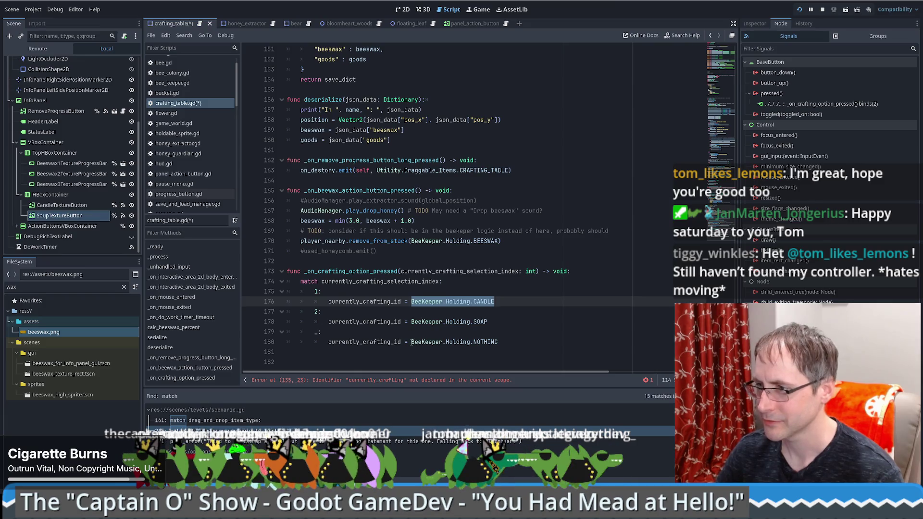
{"action": "left_click", "coordinate": [411, 341]}
{"action": "key", "text": "shift+End"}
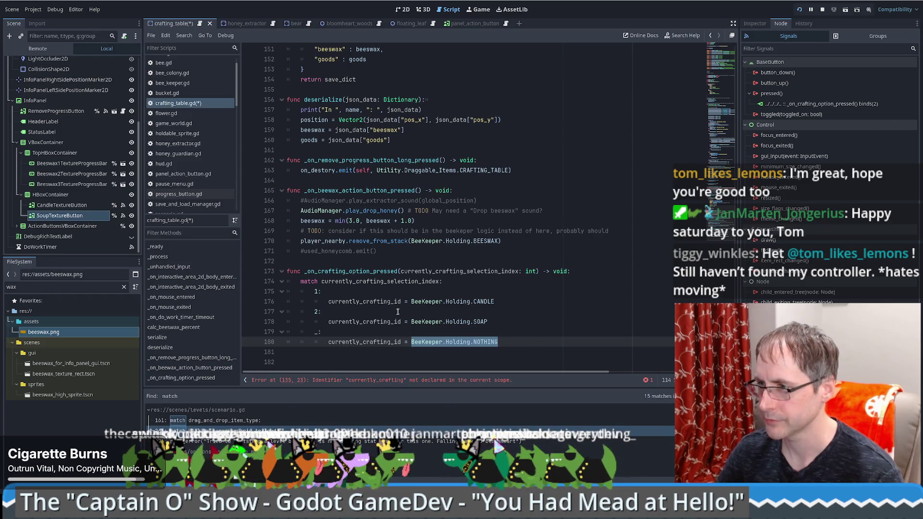
{"action": "left_click", "coordinate": [380, 301], "text": "ctrl"}
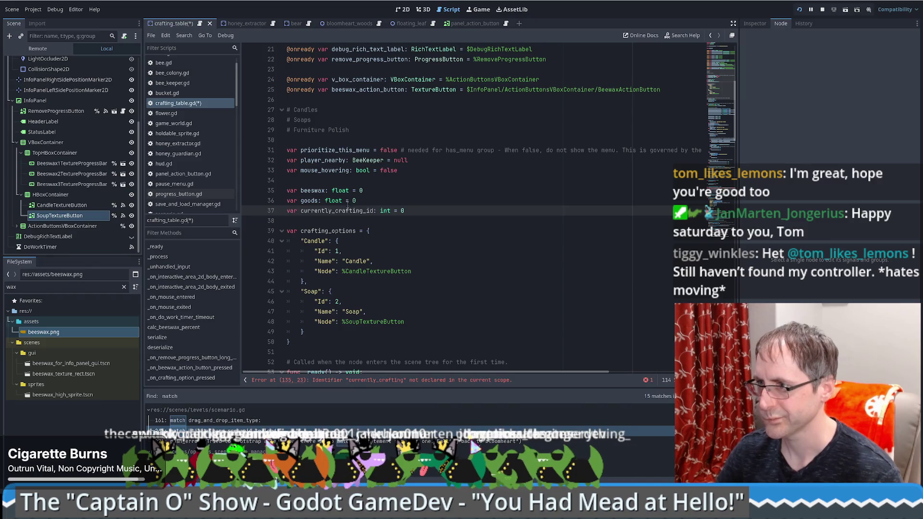
{"action": "mouse_move", "coordinate": [300, 241]}
{"action": "left_mouse_down"}
{"action": "mouse_move", "coordinate": [339, 267]}
{"action": "mouse_move", "coordinate": [308, 281]}
{"action": "left_mouse_up"}
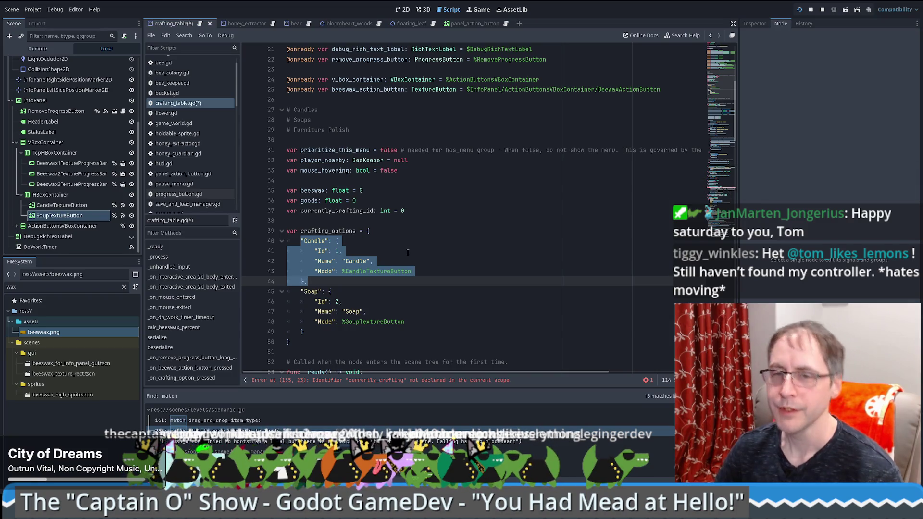
{"action": "left_click", "coordinate": [408, 252]}
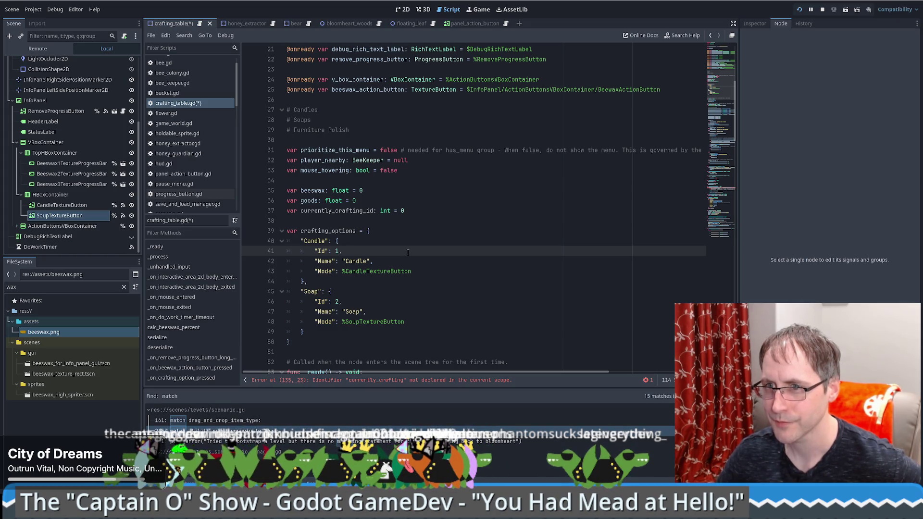
{"action": "scroll", "coordinate": [407, 252], "scroll_direction": "down", "scroll_amount": 1}
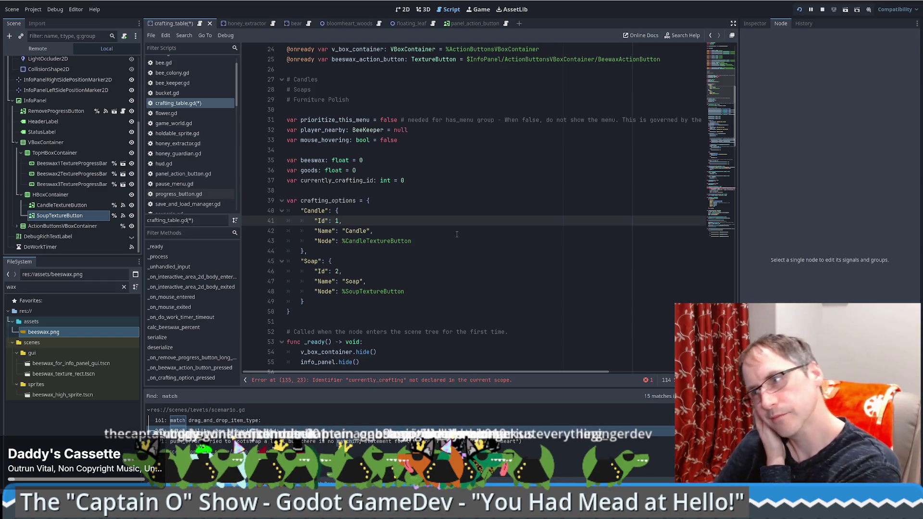
Undo and redo recent script edits to restore the Soup node reference
{"action": "left_click", "coordinate": [457, 234]}
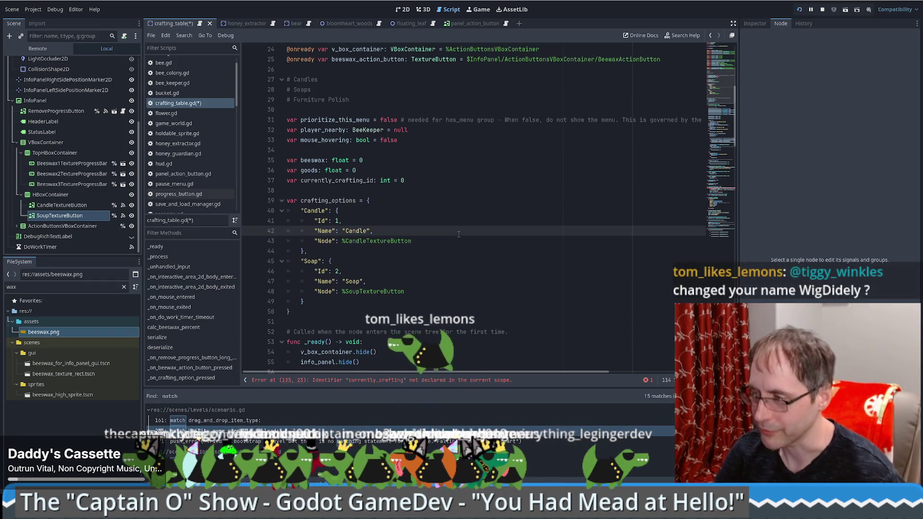
{"action": "scroll", "coordinate": [488, 246], "scroll_direction": "down", "scroll_amount": 20}
{"action": "scroll", "coordinate": [488, 246], "scroll_direction": "up", "scroll_amount": 20}
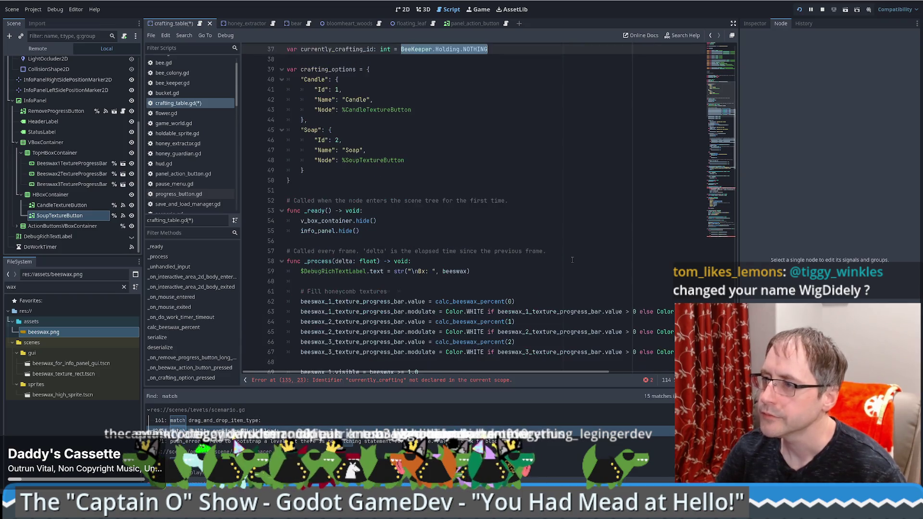
{"action": "key", "text": "ctrl+z"}
{"action": "key", "text": "ctrl+z"}
{"action": "key", "text": "ctrl+z"}
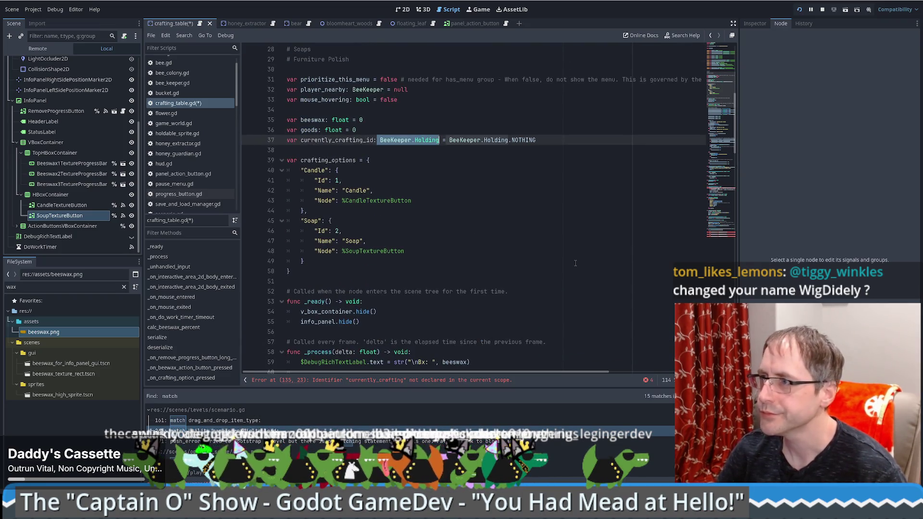
{"action": "key", "text": "ctrl+y"}
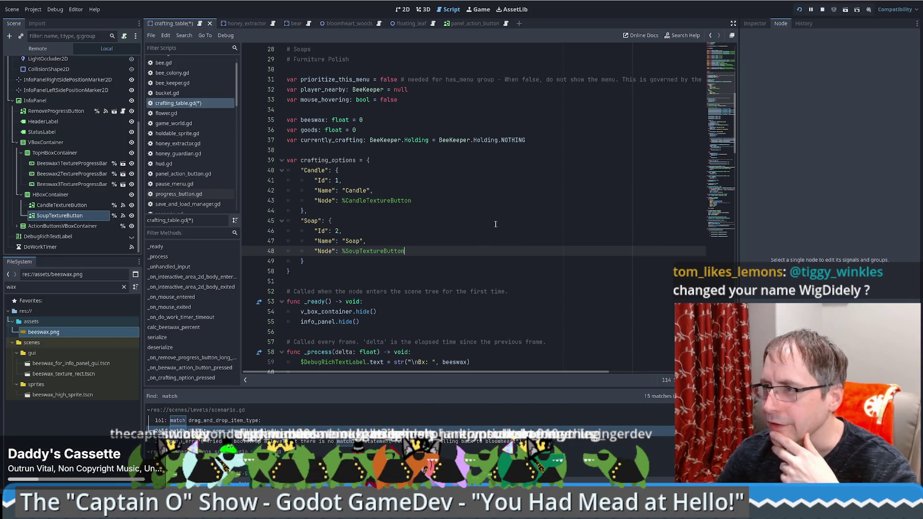
Review the top declarations, with line 37 defaulting currently_crafting to BeeKeeper.Holding.NOTHING
{"action": "scroll", "coordinate": [495, 222], "scroll_direction": "down", "scroll_amount": 1}
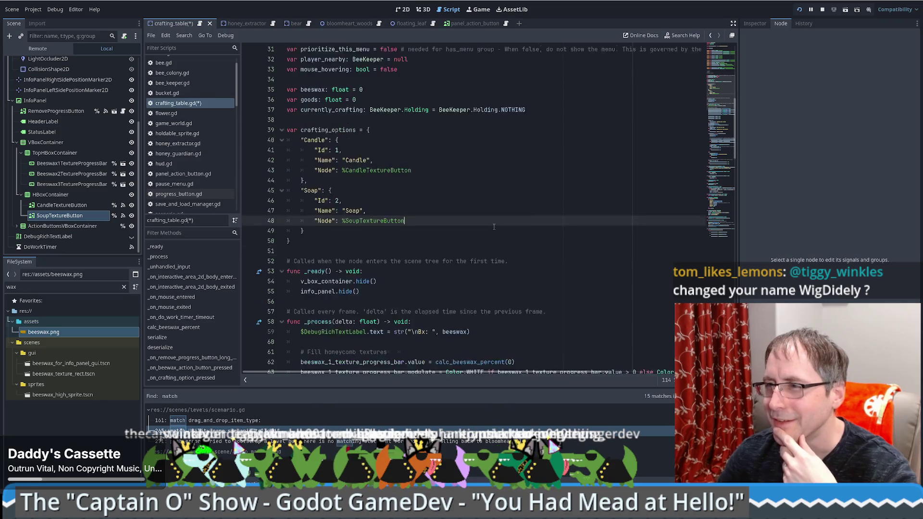
{"action": "scroll", "coordinate": [494, 223], "scroll_direction": "up", "scroll_amount": 2}
{"action": "left_click", "coordinate": [423, 162]}
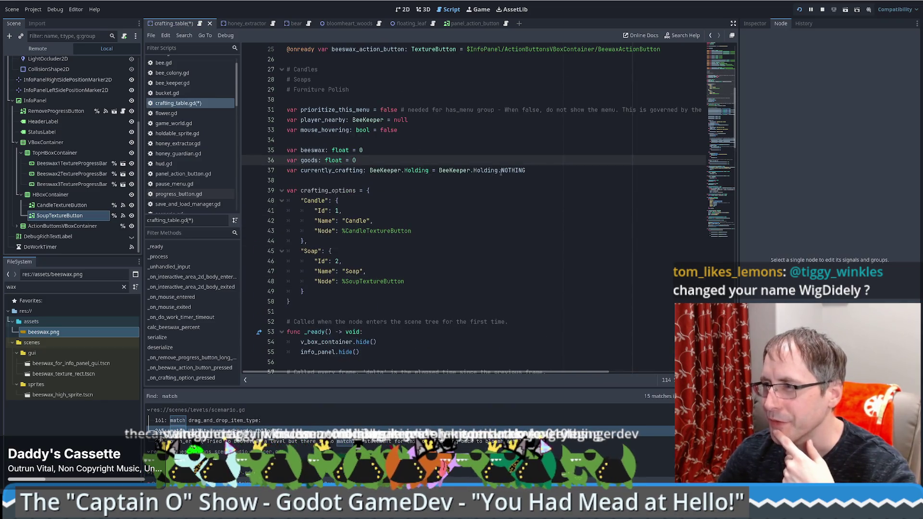
{"action": "left_click", "coordinate": [549, 170]}
{"action": "left_click", "coordinate": [553, 150]}
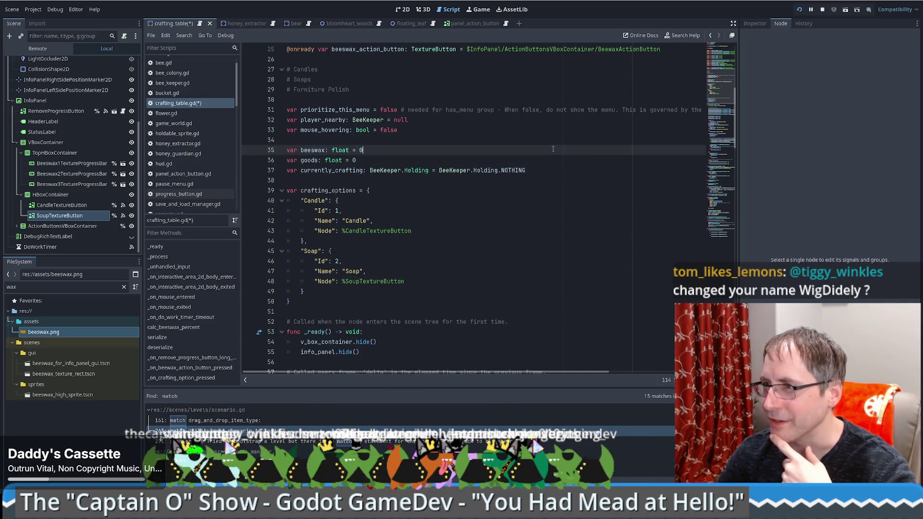
{"action": "left_click", "coordinate": [552, 131]}
{"action": "scroll", "coordinate": [548, 145], "scroll_direction": "up", "scroll_amount": 3}
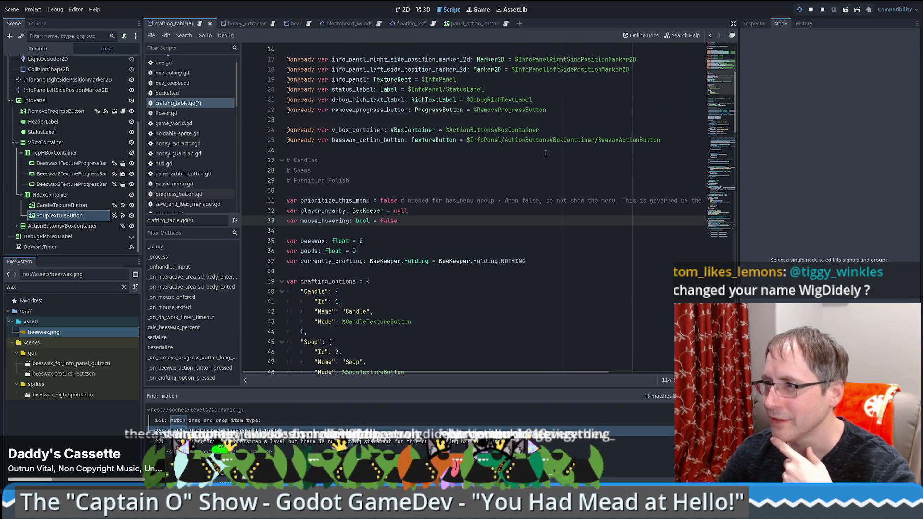
{"action": "scroll", "coordinate": [468, 167], "scroll_direction": "down", "scroll_amount": 6}
{"action": "scroll", "coordinate": [411, 197], "scroll_direction": "up", "scroll_amount": 4}
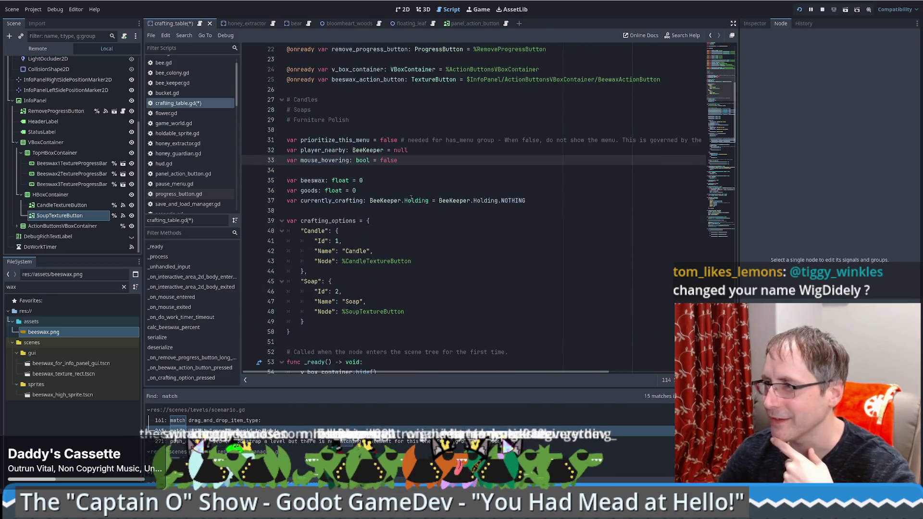
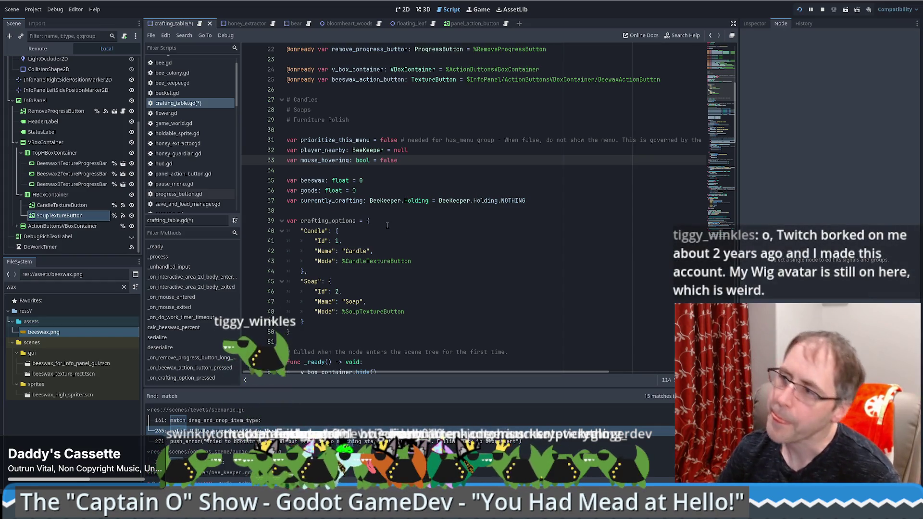
Insert a "Nothing" key with a nested dictionary at the top of crafting_options
{"action": "left_click", "coordinate": [392, 222]}
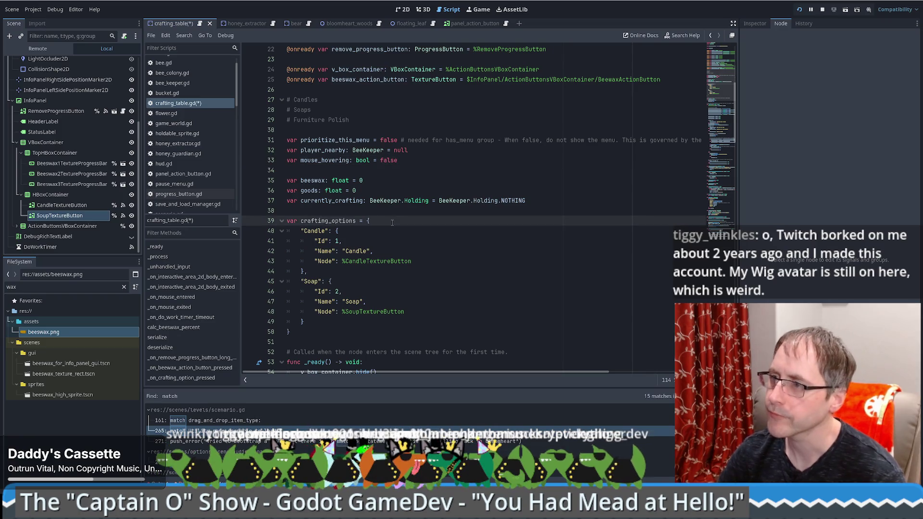
{"action": "key", "text": "Return"}
{"action": "type", "text": "\"Noth"}
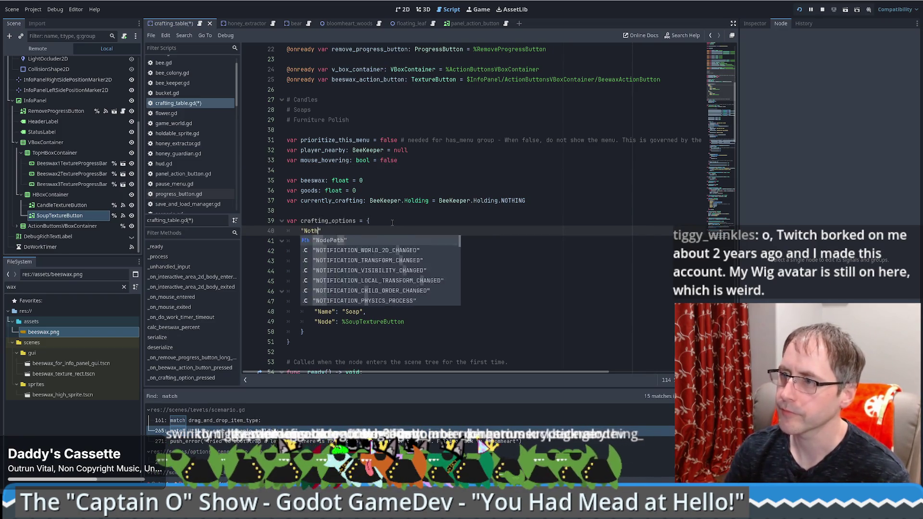
{"action": "type", "text": "ing"}
{"action": "key", "text": "BackSpace"}
{"action": "key", "text": "BackSpace"}
{"action": "key", "text": "BackSpace"}
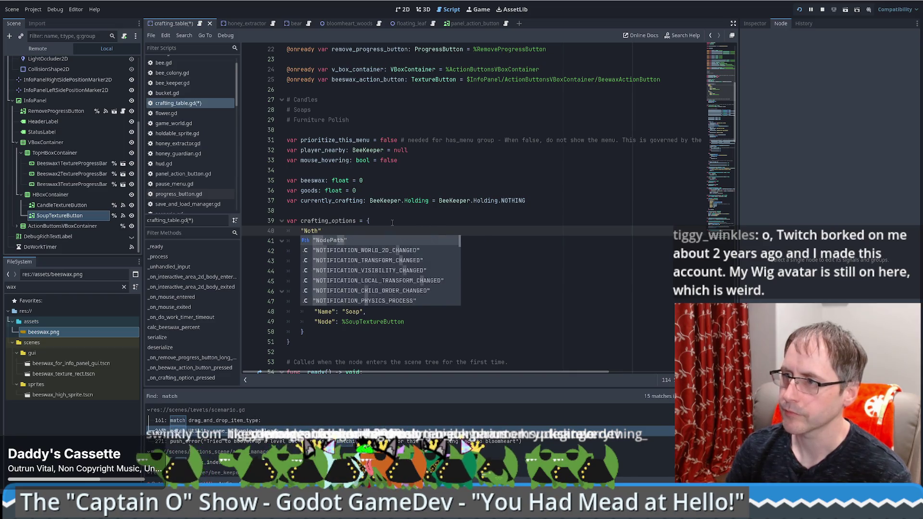
{"action": "key", "text": "BackSpace"}
{"action": "key", "text": "BackSpace"}
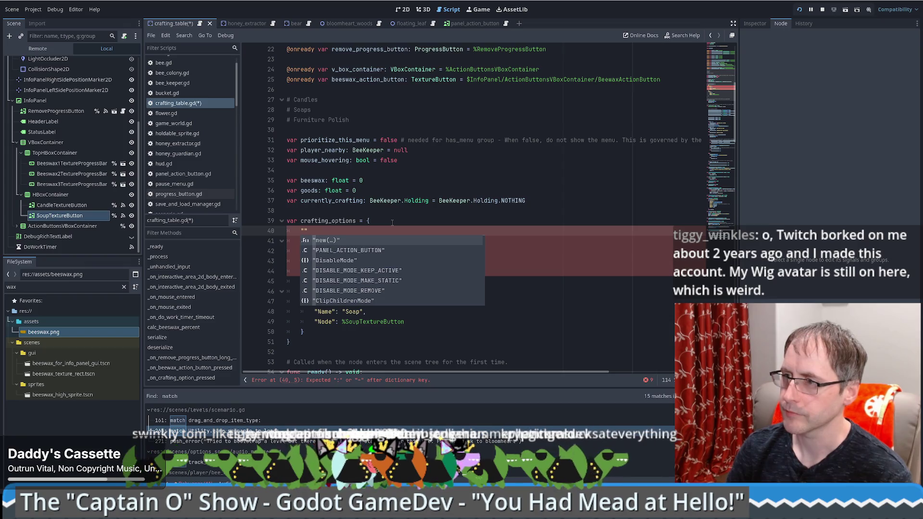
{"action": "type", "text": "Nothing\" : "}
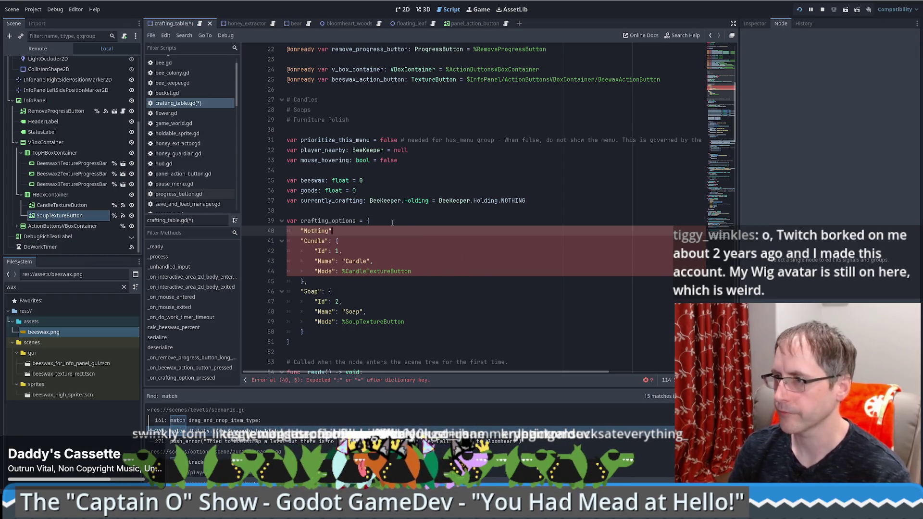
{"action": "type", "text": "{"}
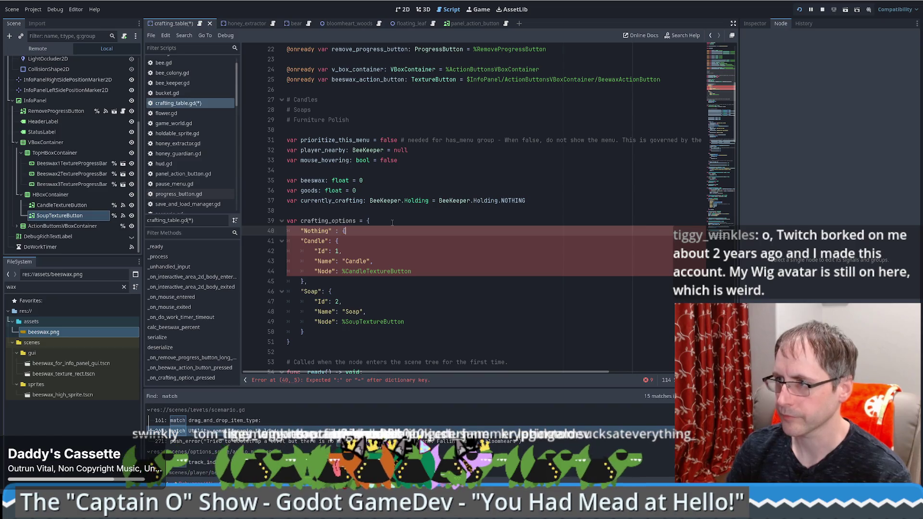
{"action": "key", "text": "Return"}
Fill the Nothing entry with "Id": 0, "Name": "Nothing", "Node": null and close it
{"action": "type", "text": "\"Id\""}
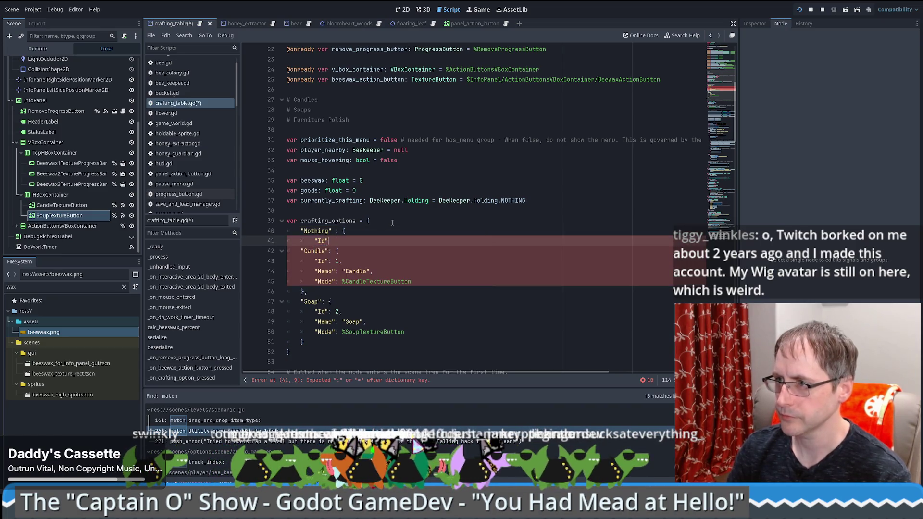
{"action": "type", "text": ": 0,"}
{"action": "key", "text": "Return"}
{"action": "type", "text": "\"N"}
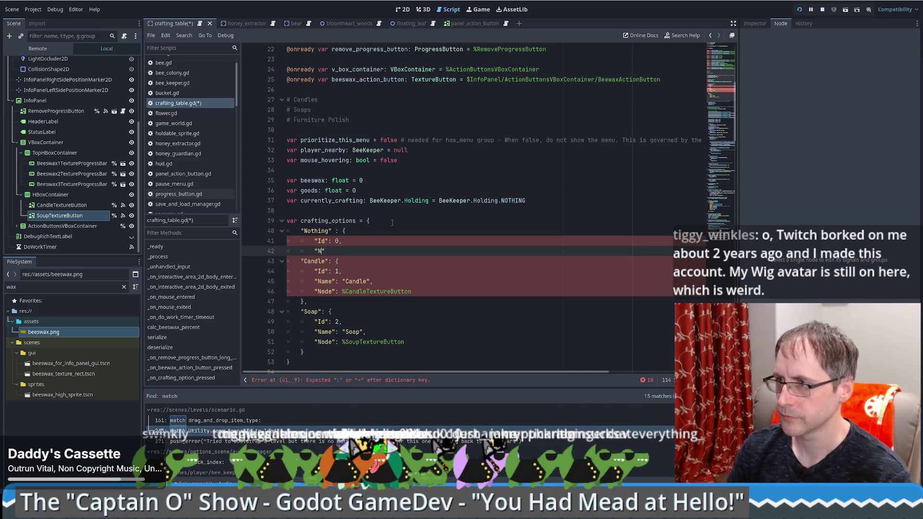
{"action": "type", "text": "ame\": N"}
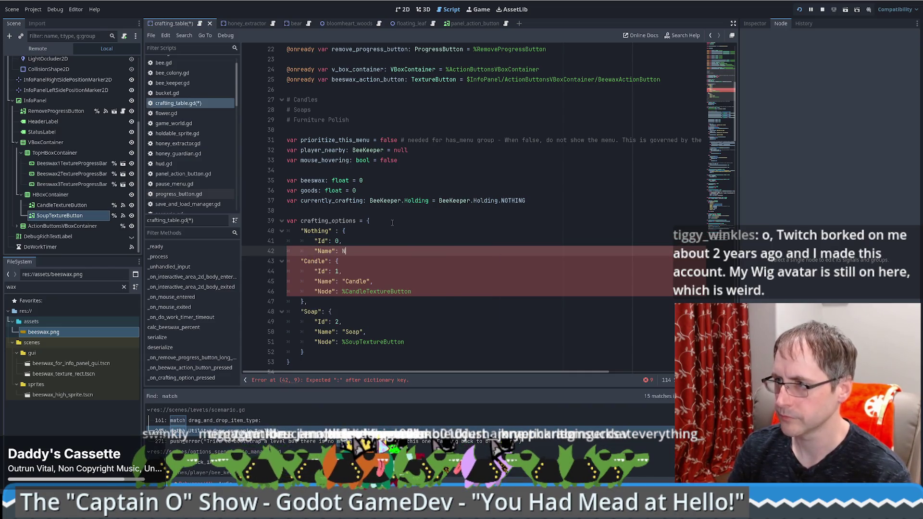
{"action": "key", "text": "BackSpace"}
{"action": "type", "text": "\"Nothing\""}
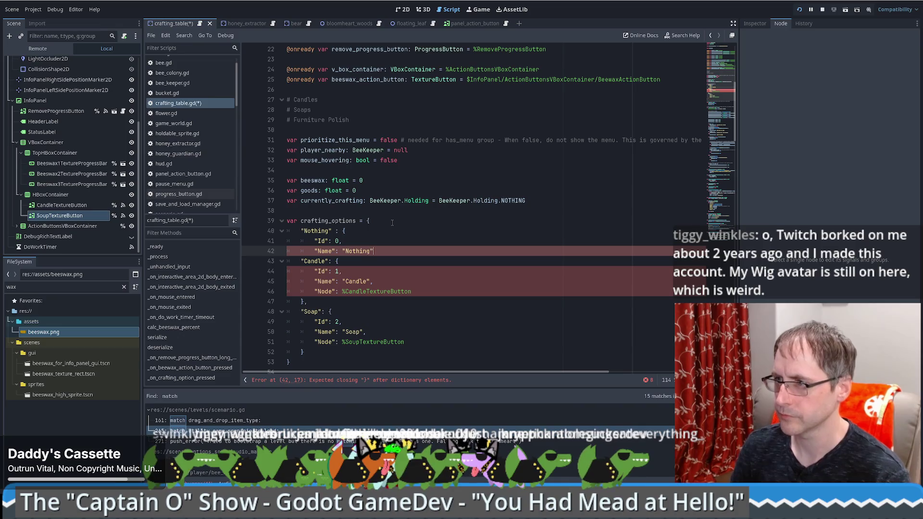
{"action": "type", "text": ","}
{"action": "key", "text": "Return"}
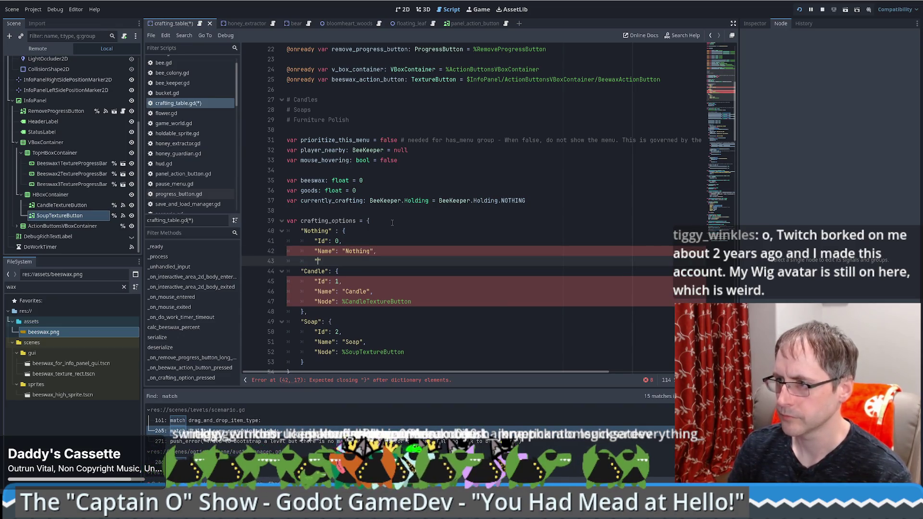
{"action": "type", "text": "Node\""}
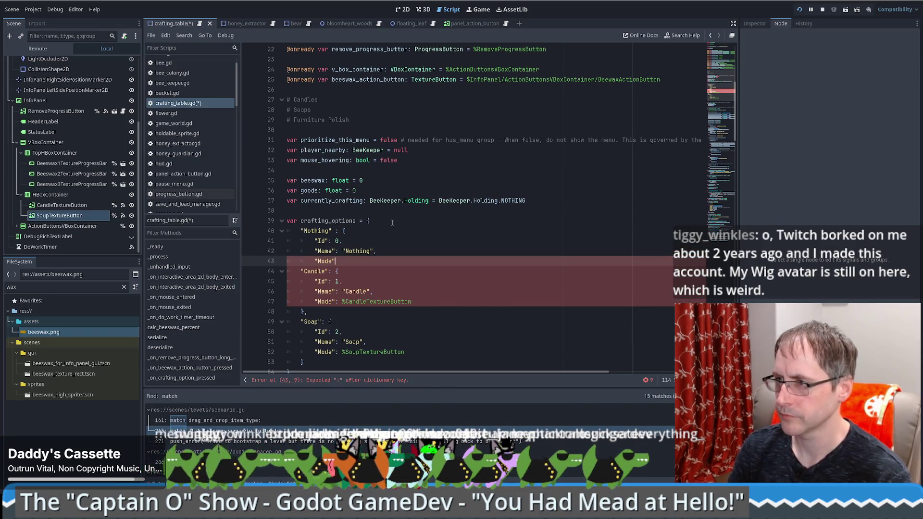
{"action": "type", "text": ": null,"}
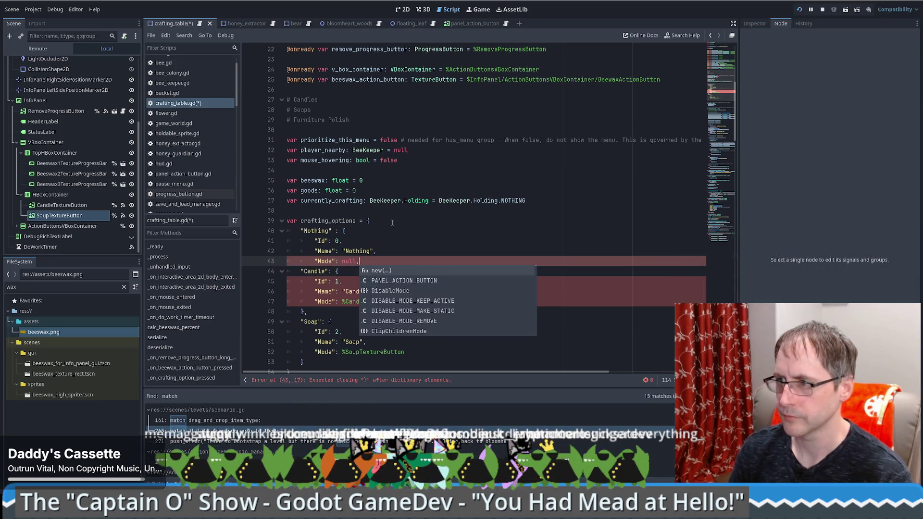
{"action": "key", "text": "BackSpace"}
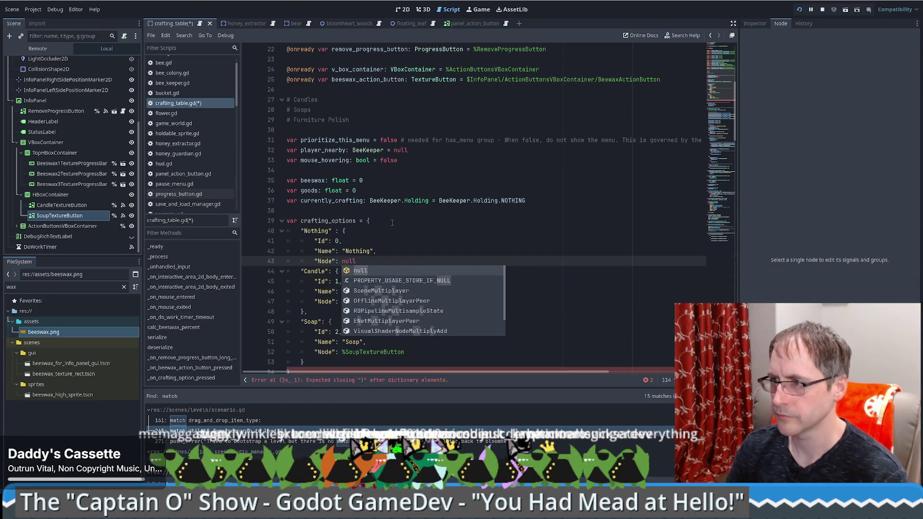
{"action": "key", "text": "Return"}
{"action": "type", "text": "},"}
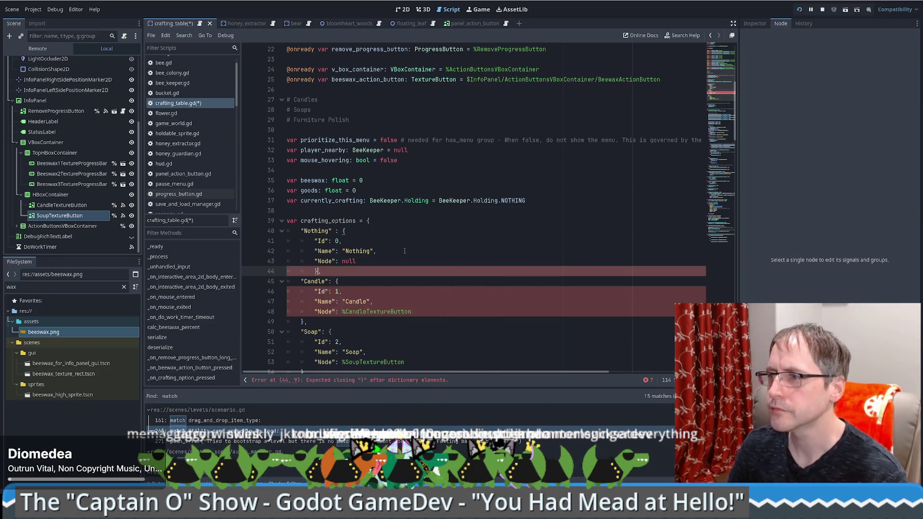
{"action": "key", "text": "shift+Tab"}
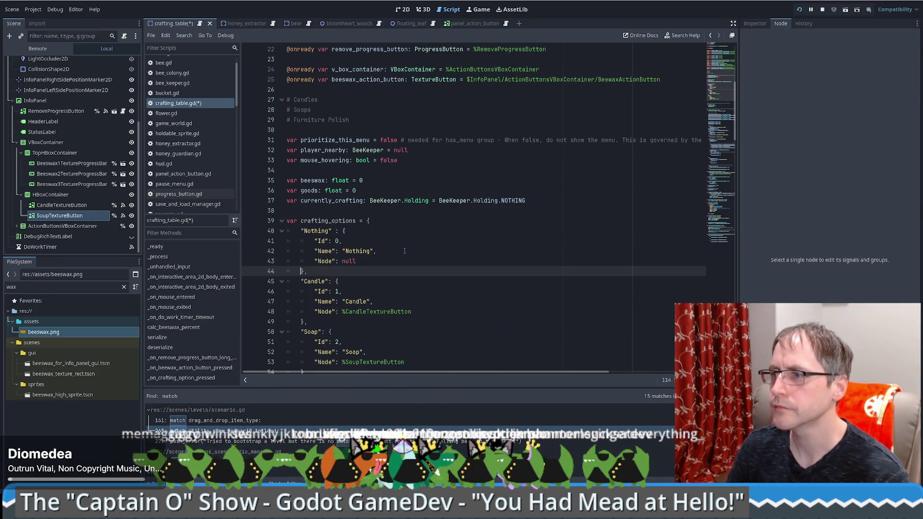
Remove the BeeKeeper.Holding type annotation from the currently_crafting declaration on line 37
{"action": "double_click", "coordinate": [337, 220]}
{"action": "key", "text": "ctrl+c"}
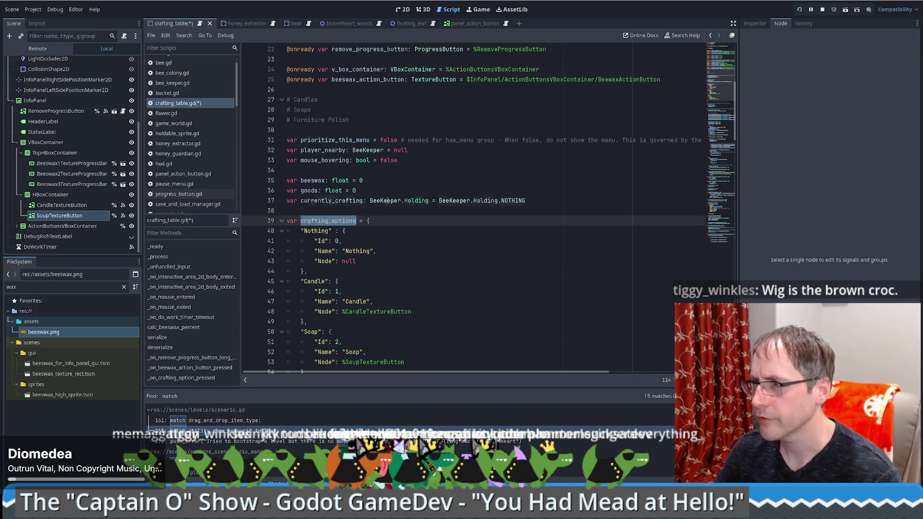
{"action": "double_click", "coordinate": [387, 200]}
{"action": "key", "text": "ctrl+v"}
{"action": "double_click", "coordinate": [443, 200]}
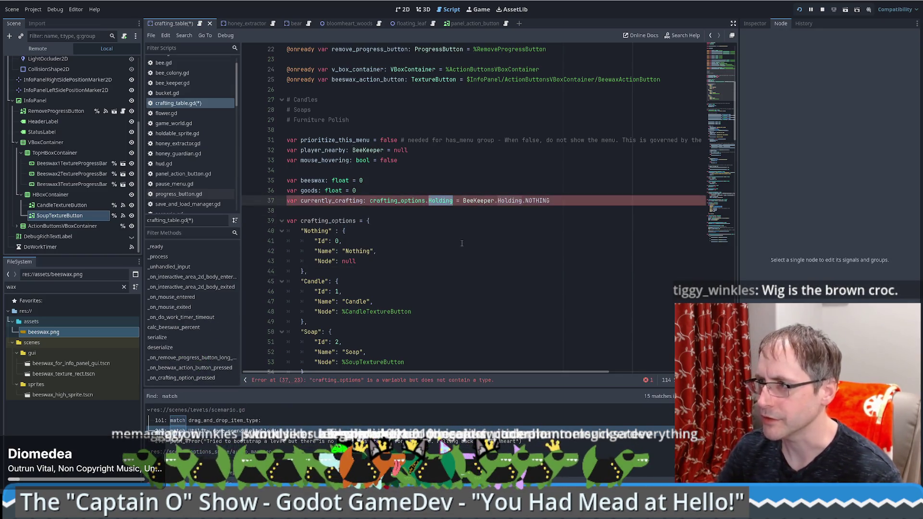
{"action": "key", "text": "BackSpace"}
{"action": "key", "text": "BackSpace"}
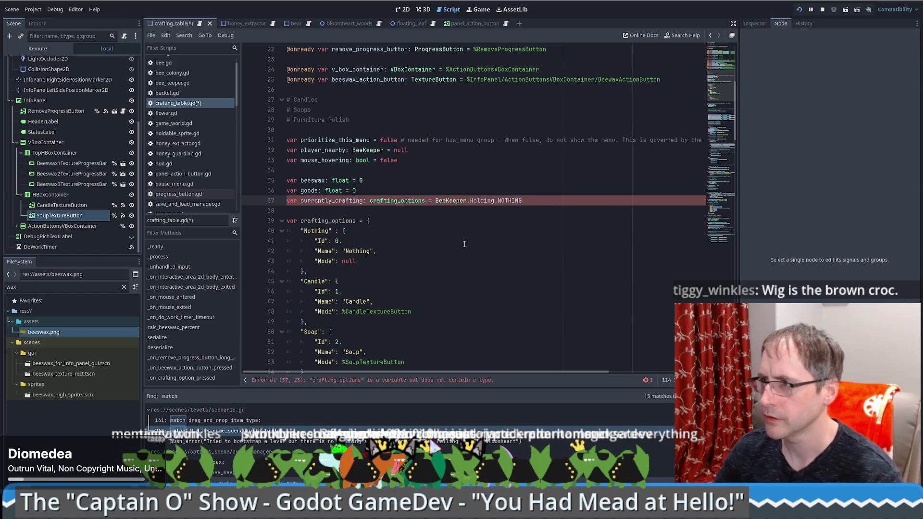
{"action": "double_click", "coordinate": [418, 200]}
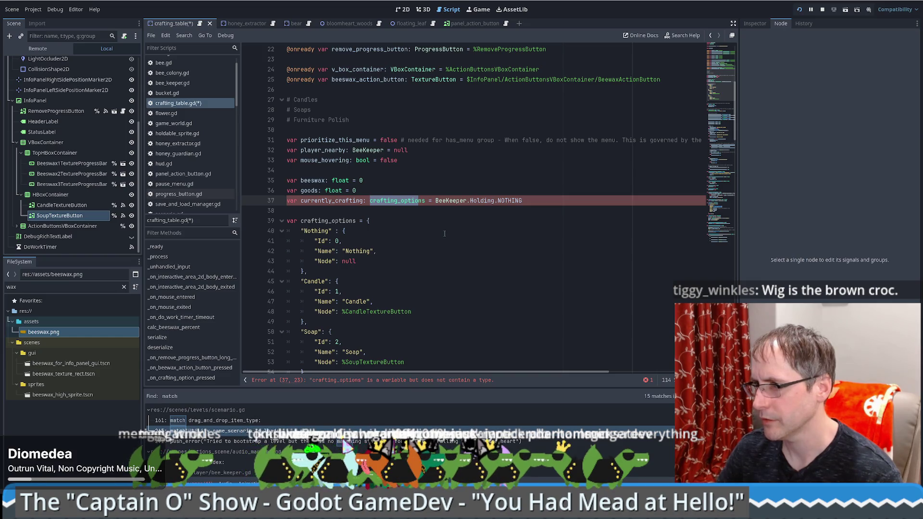
{"action": "left_click", "coordinate": [445, 234]}
{"action": "double_click", "coordinate": [397, 200]}
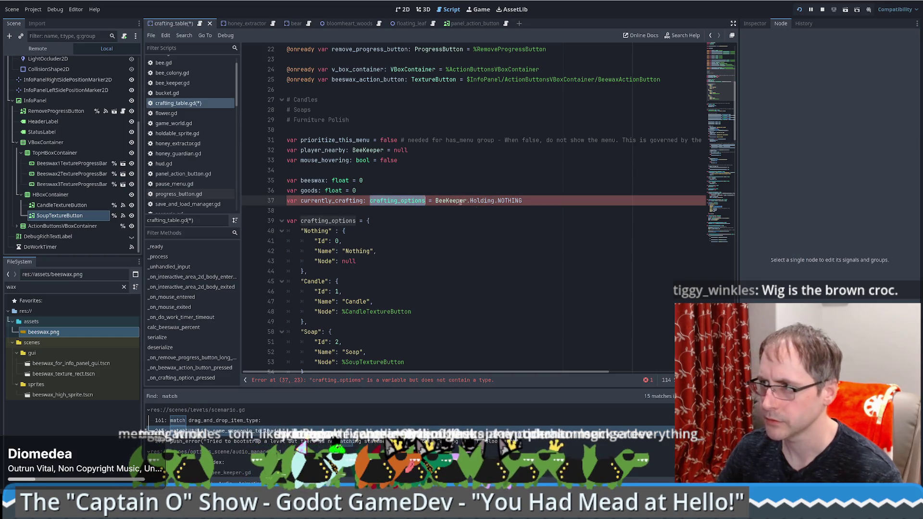
{"action": "key", "text": "BackSpace"}
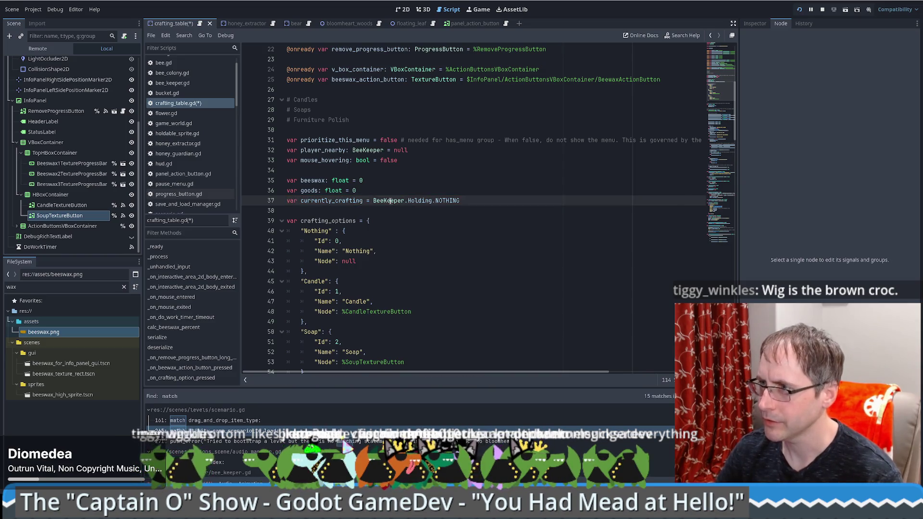
Set the default value to crafting_options["Nothing"] and save, reverting a dot-access attempt
{"action": "left_click_drag", "start_coordinate": [374, 201], "coordinate": [480, 198]}
{"action": "type", "text": "crafting_options.Nothin"}
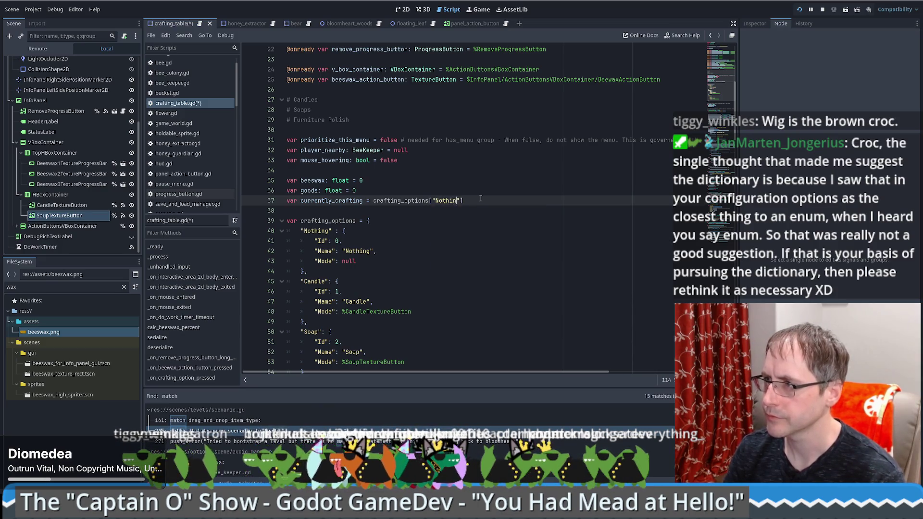
{"action": "type", "text": "g"}
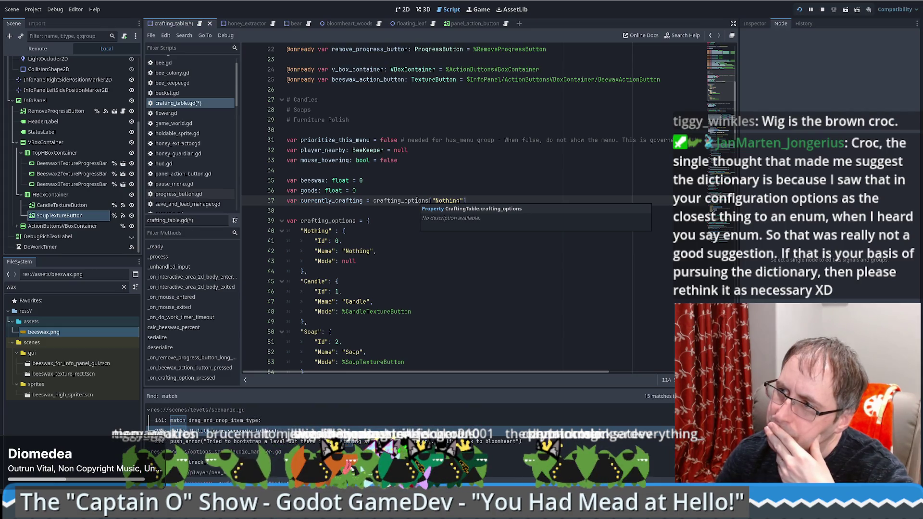
{"action": "key", "text": "ctrl+s"}
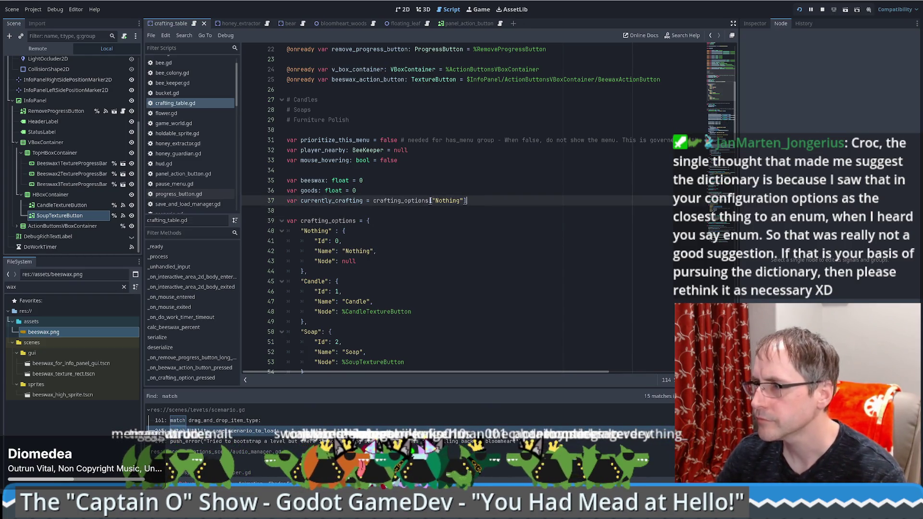
{"action": "left_click", "coordinate": [429, 200], "text": "shift"}
{"action": "type", "text": ".no"}
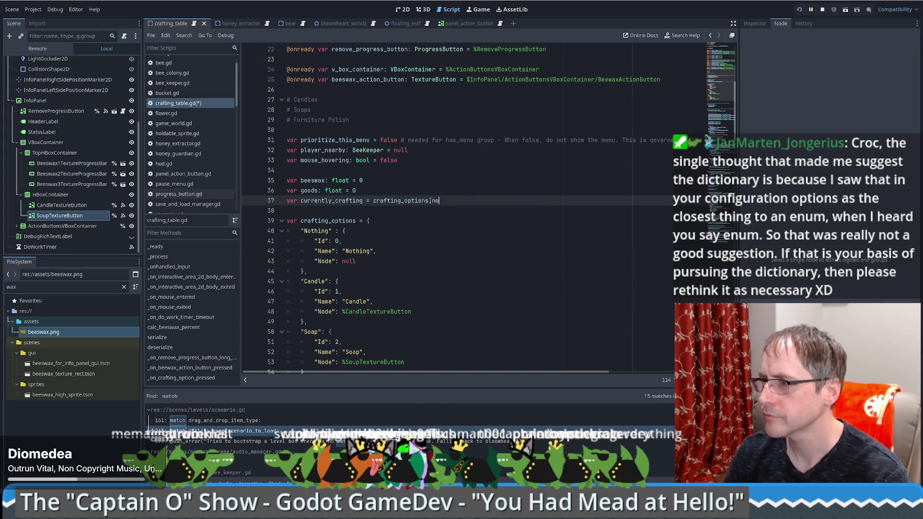
{"action": "key", "text": "ctrl+z"}
{"action": "key", "text": "ctrl+z"}
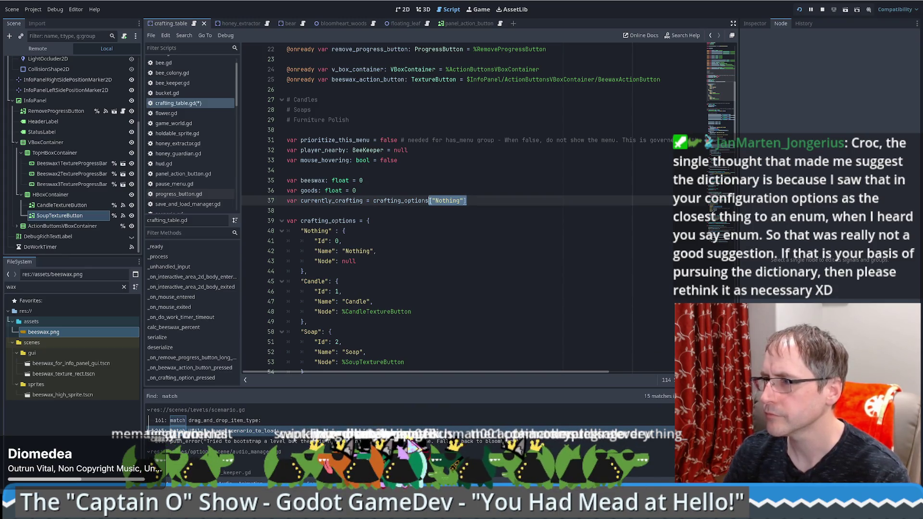
{"action": "key", "text": "Down"}
{"action": "key", "text": "Down"}
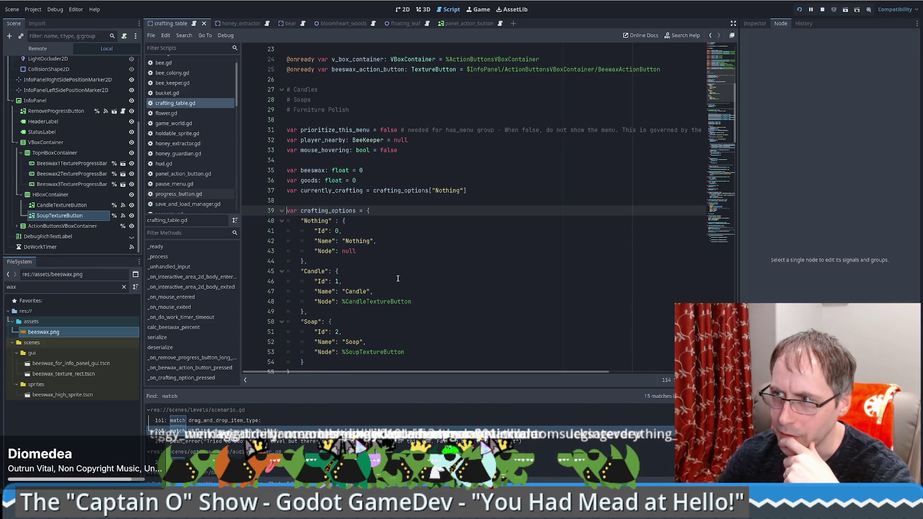
Review the handler's match statement and copy the crafting_options name from its declaration
{"action": "scroll", "coordinate": [398, 279], "scroll_direction": "down", "scroll_amount": 3}
{"action": "left_click_drag", "start_coordinate": [723, 72], "coordinate": [714, 238]}
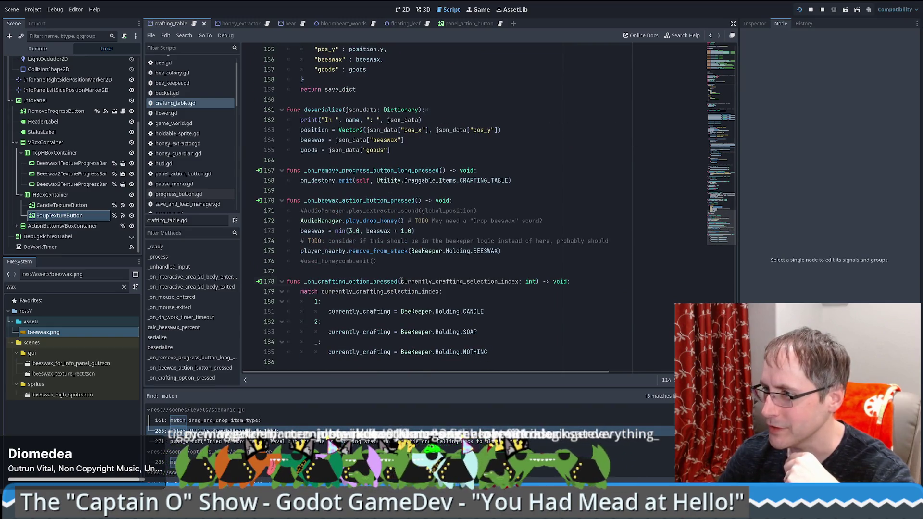
{"action": "left_click_drag", "start_coordinate": [401, 281], "coordinate": [475, 283]}
{"action": "left_click_drag", "start_coordinate": [532, 281], "coordinate": [537, 282]}
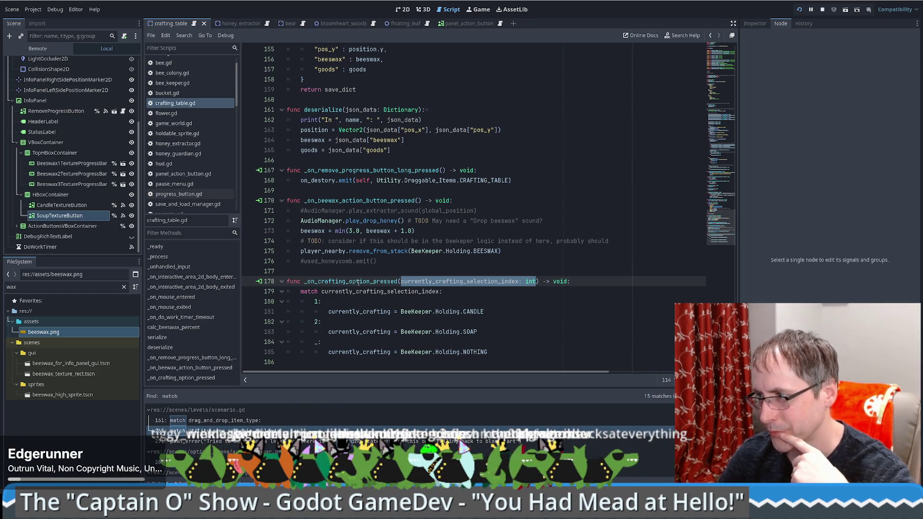
{"action": "double_click", "coordinate": [509, 282]}
{"action": "left_click", "coordinate": [471, 293]}
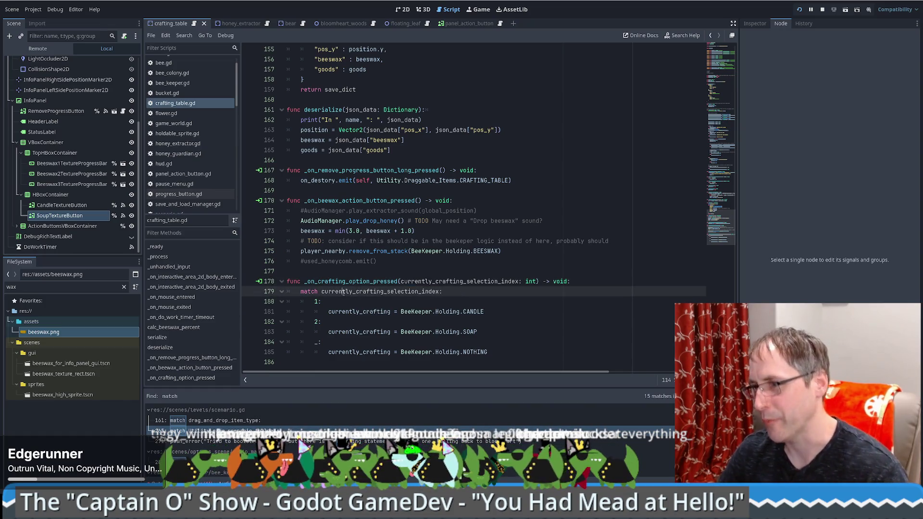
{"action": "double_click", "coordinate": [379, 291]}
{"action": "left_click", "coordinate": [726, 85]}
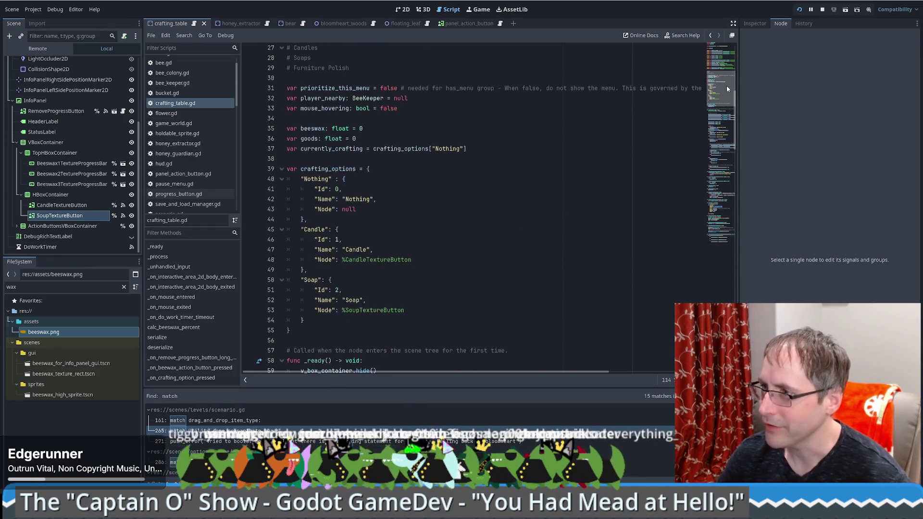
{"action": "double_click", "coordinate": [338, 169]}
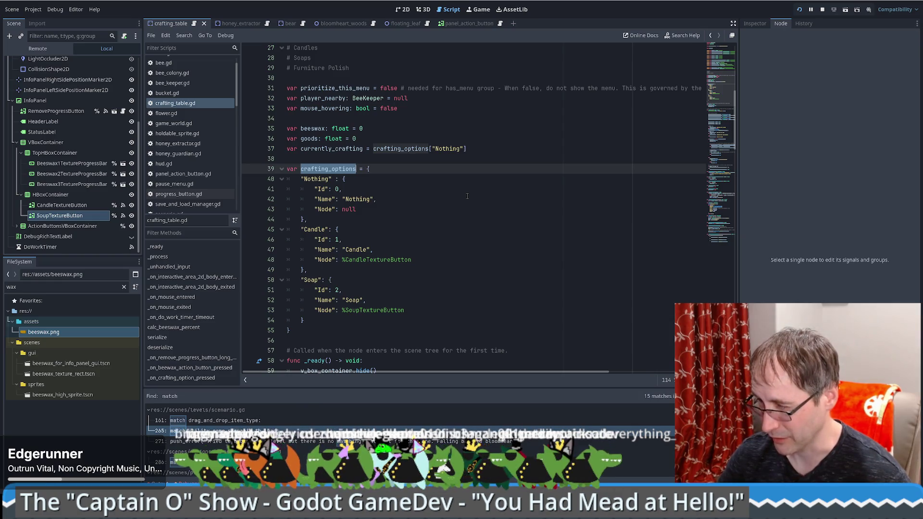
{"action": "left_click", "coordinate": [495, 197]}
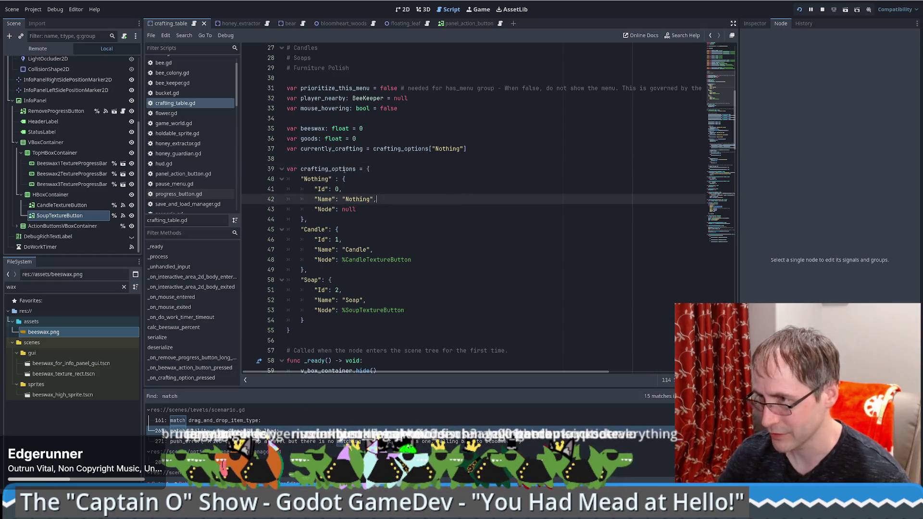
{"action": "double_click", "coordinate": [328, 169]}
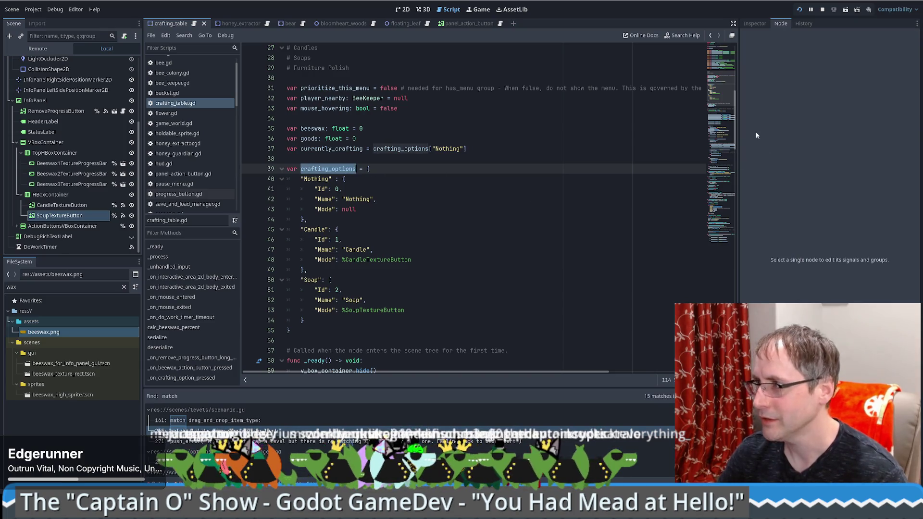
{"action": "left_click", "coordinate": [721, 226]}
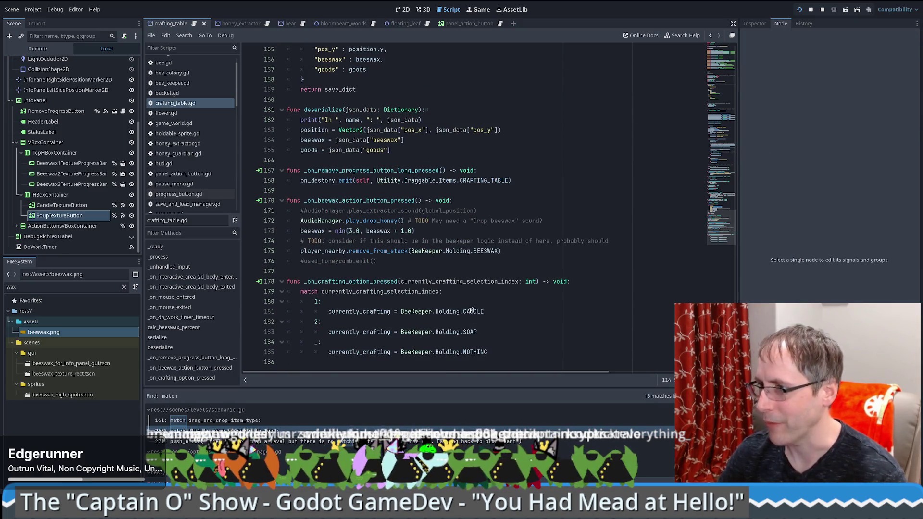
Replace the first match pattern 1 with crafting_options["Candle"]["Id"]
{"action": "double_click", "coordinate": [317, 301]}
{"action": "key", "text": "ctrl+v"}
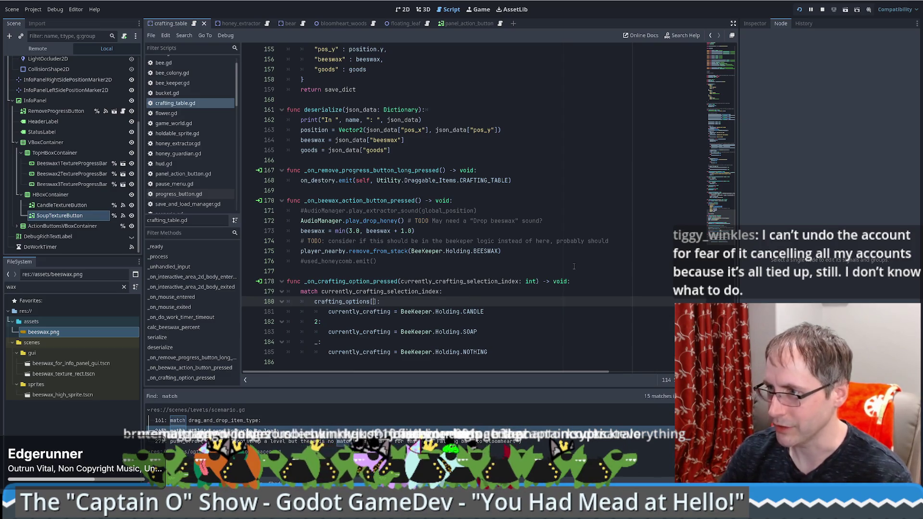
{"action": "type", "text": "[\"Candle\"][\"i"}
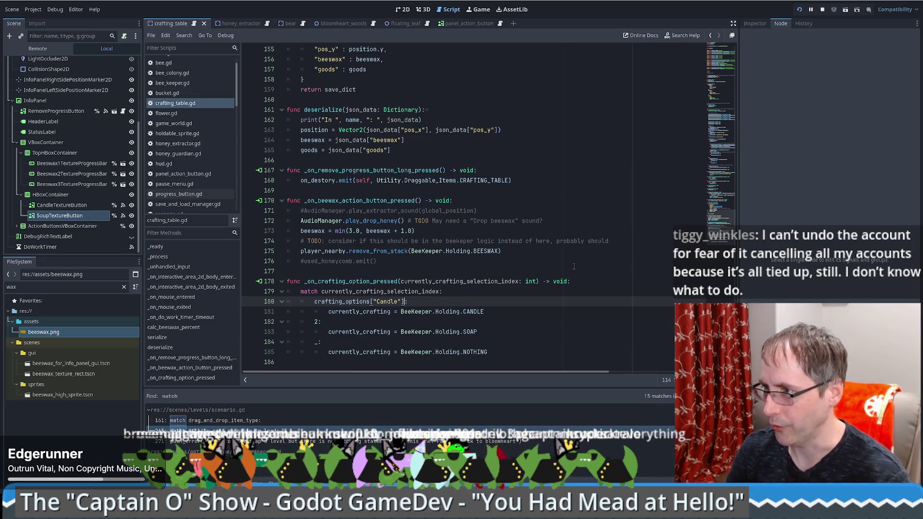
{"action": "key", "text": "BackSpace"}
{"action": "type", "text": "Id"}
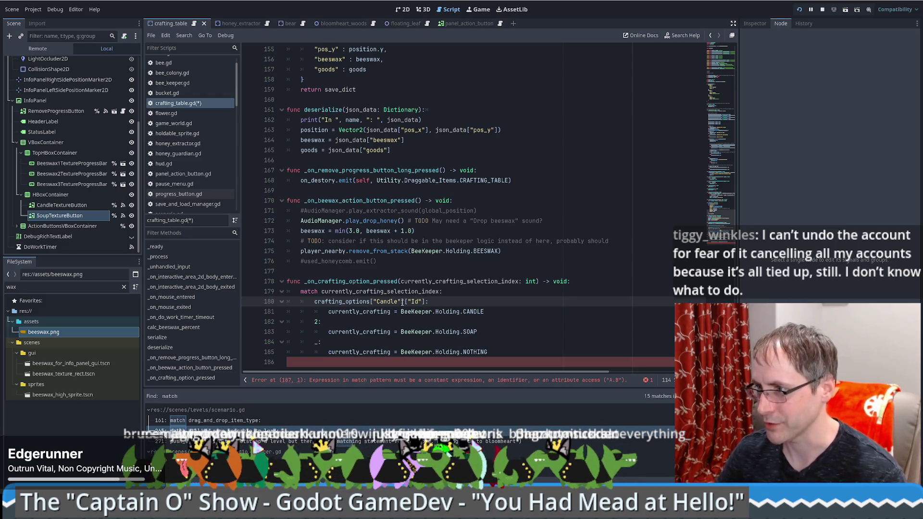
{"action": "left_click", "coordinate": [337, 301], "text": "ctrl"}
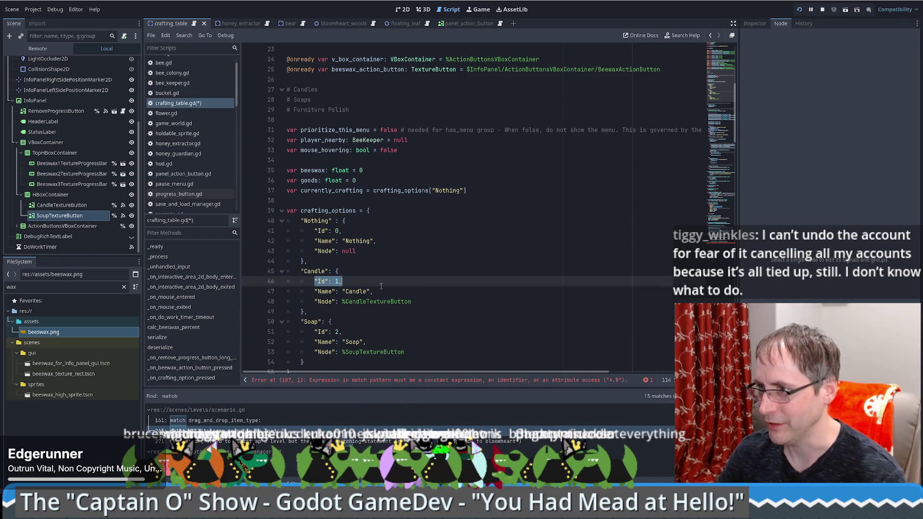
{"action": "key", "text": "alt+Left"}
{"action": "left_click", "coordinate": [464, 289]}
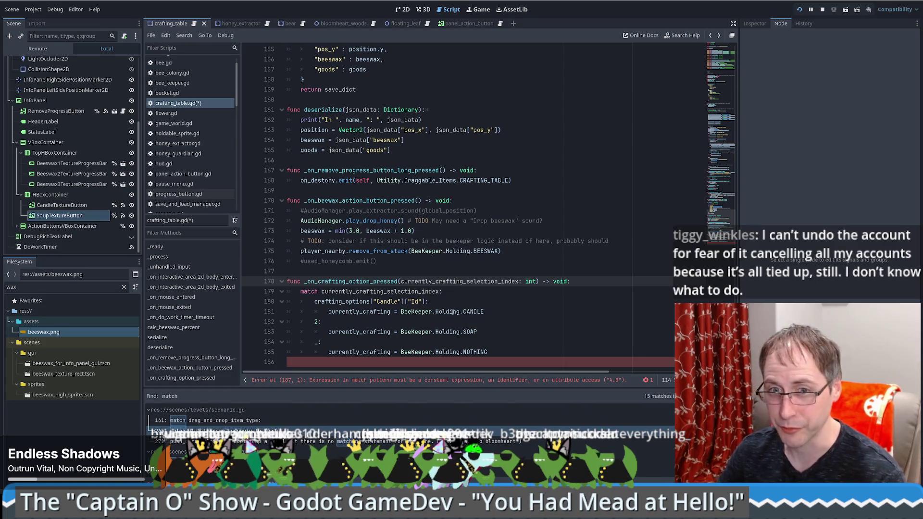
{"action": "key", "text": "Down"}
{"action": "key", "text": "Down"}
{"action": "key", "text": "Down"}
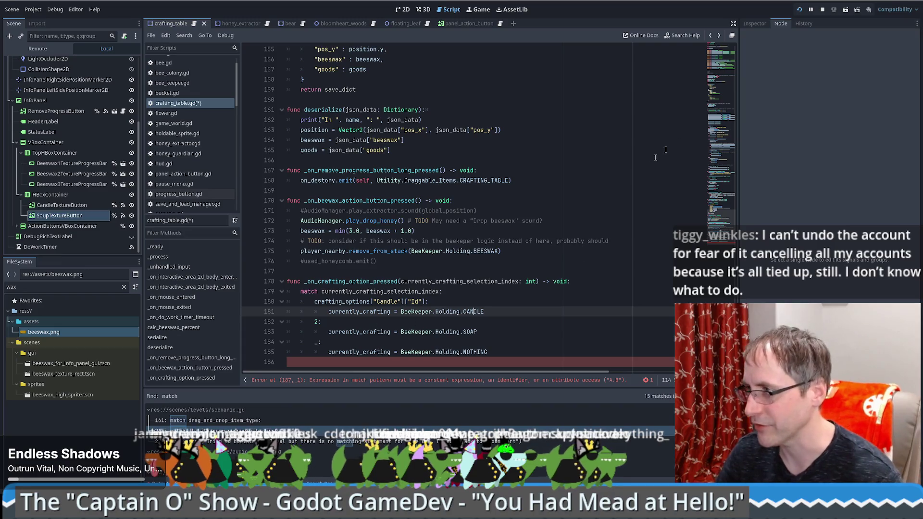
{"action": "left_click", "coordinate": [715, 83]}
{"action": "scroll", "coordinate": [545, 210], "scroll_direction": "down", "scroll_amount": 20}
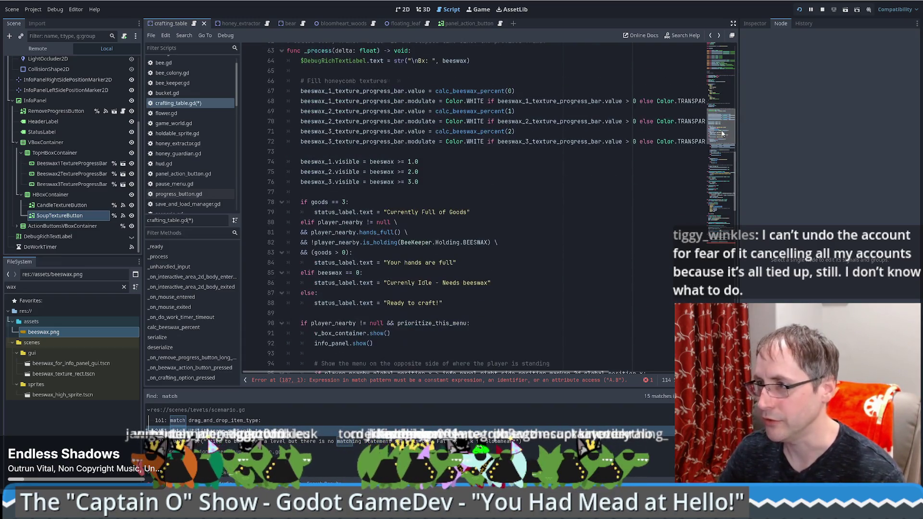
Delete the "Nothing" entry, leaving only Candle and Soap in crafting_options
{"action": "scroll", "coordinate": [728, 120], "scroll_direction": "up", "scroll_amount": 20}
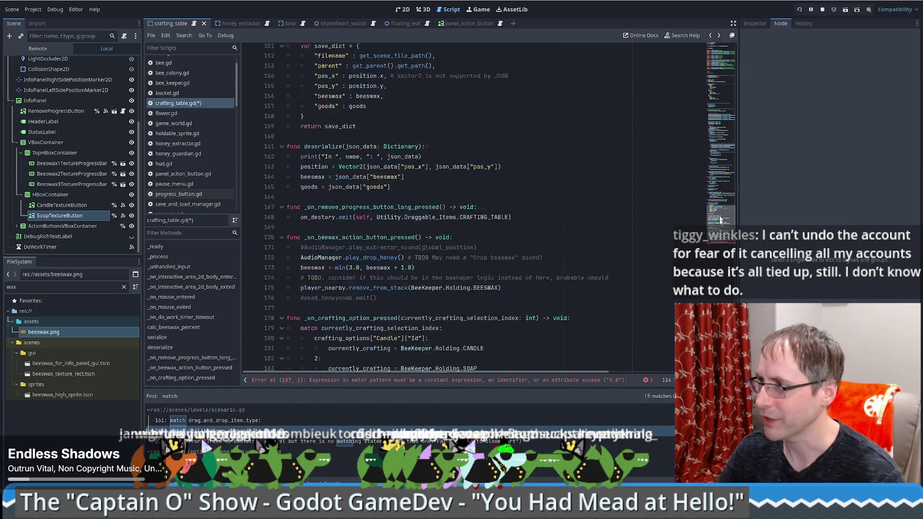
{"action": "scroll", "coordinate": [728, 120], "scroll_direction": "down", "scroll_amount": 20}
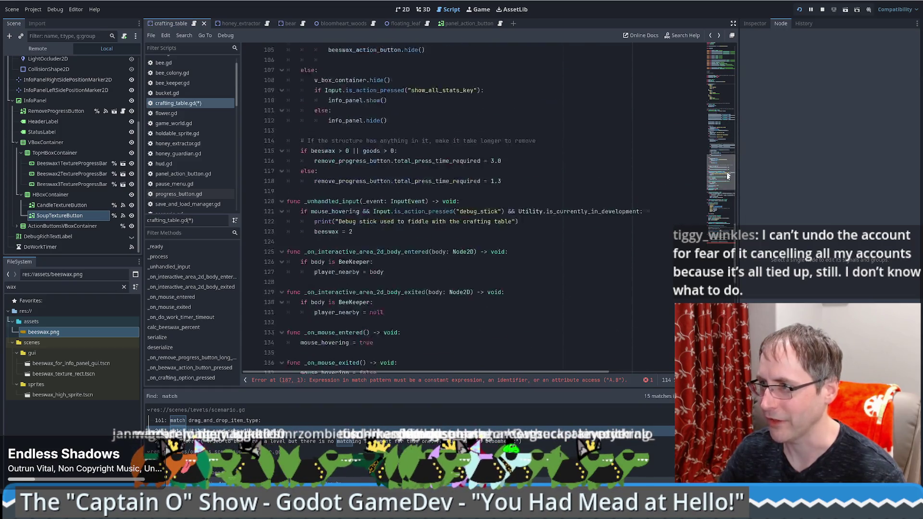
{"action": "left_click", "coordinate": [715, 120]}
{"action": "scroll", "coordinate": [715, 120], "scroll_direction": "up", "scroll_amount": 12}
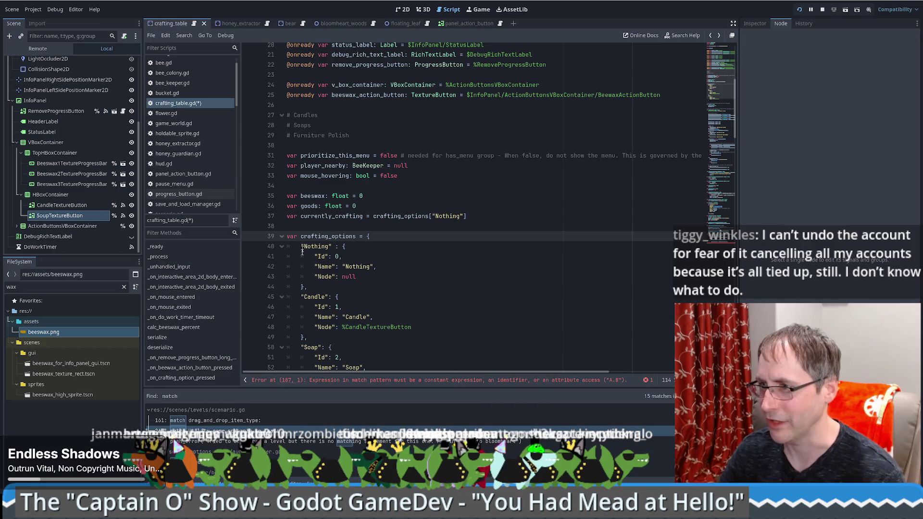
{"action": "mouse_move", "coordinate": [307, 286]}
{"action": "left_mouse_down"}
{"action": "mouse_move", "coordinate": [396, 246]}
{"action": "mouse_move", "coordinate": [384, 287]}
{"action": "left_mouse_up"}
{"action": "key", "text": "BackSpace"}
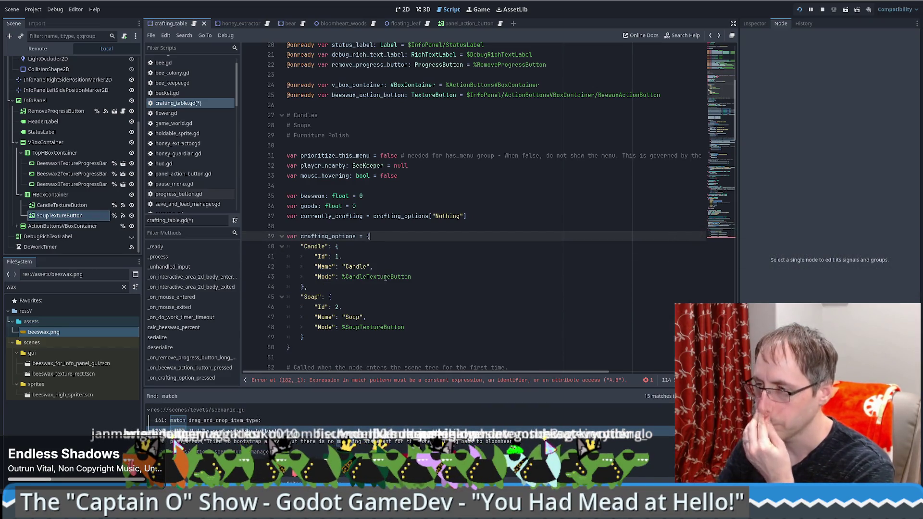
{"action": "left_click", "coordinate": [454, 270]}
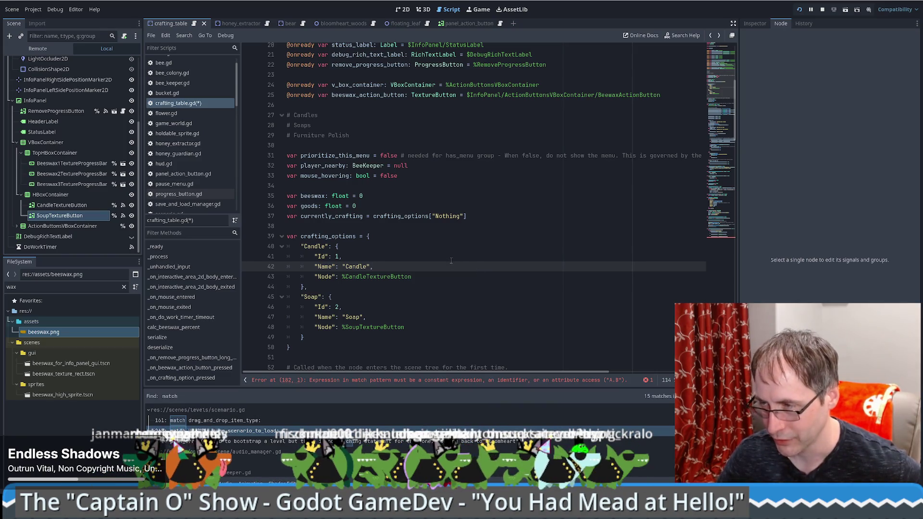
{"action": "left_click_drag", "start_coordinate": [341, 256], "coordinate": [309, 260]}
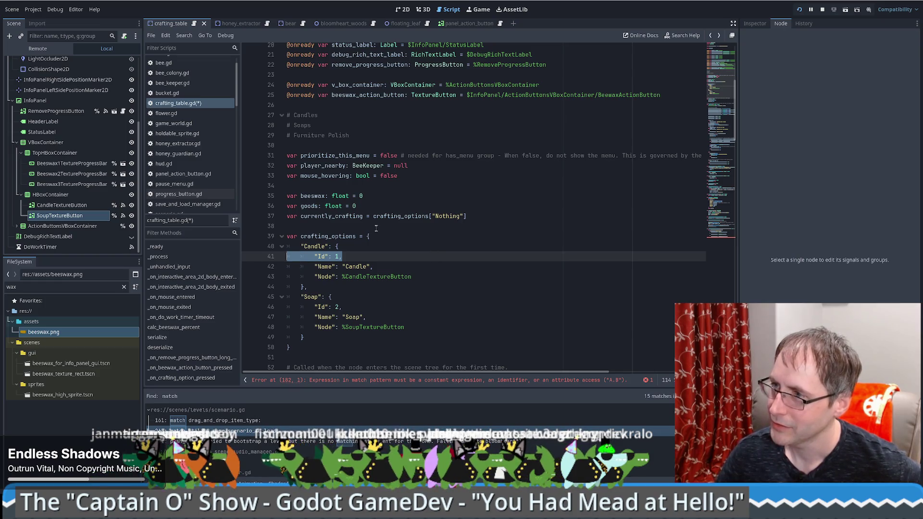
Rename the variable to currently_crafting_id, typed int with default 0
{"action": "left_click", "coordinate": [363, 216]}
{"action": "type", "text": "_"}
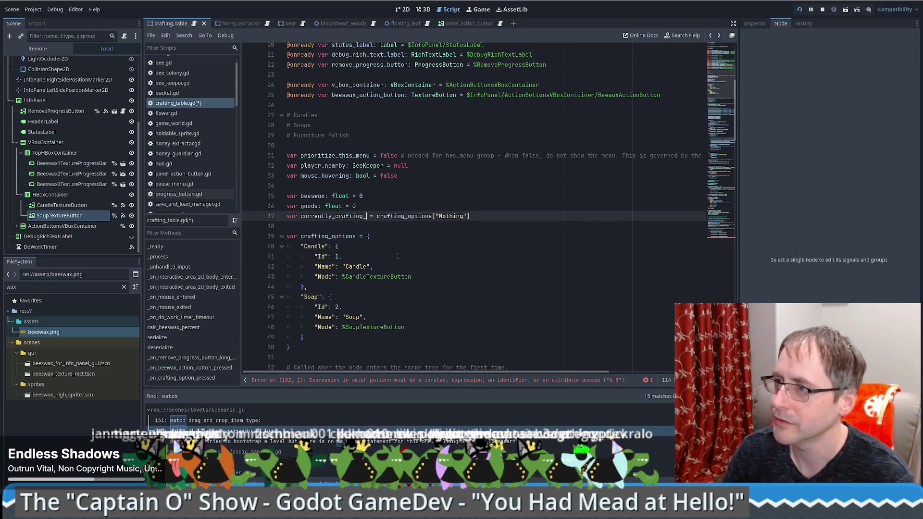
{"action": "type", "text": "id"}
{"action": "left_click_drag", "start_coordinate": [383, 216], "coordinate": [517, 216]}
{"action": "key", "text": "BackSpace"}
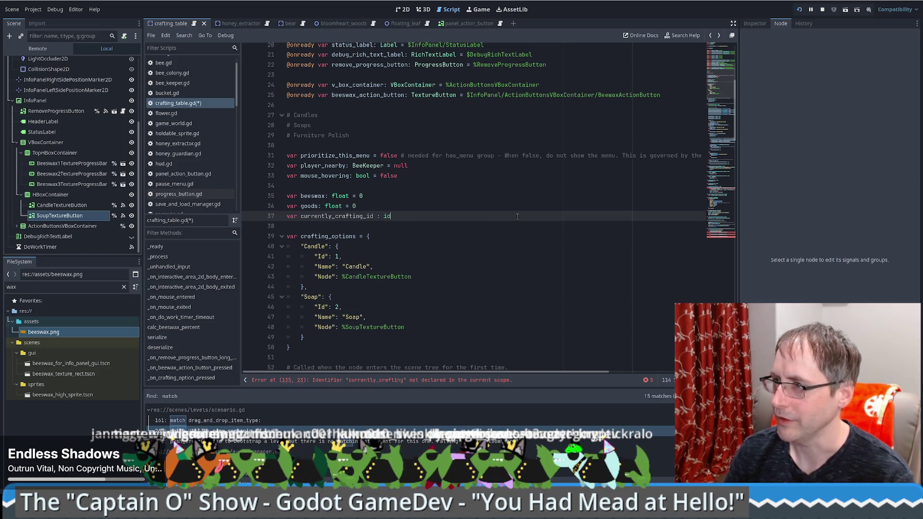
{"action": "key", "text": "BackSpace"}
{"action": "key", "text": "BackSpace"}
{"action": "type", "text": ": int = 0"}
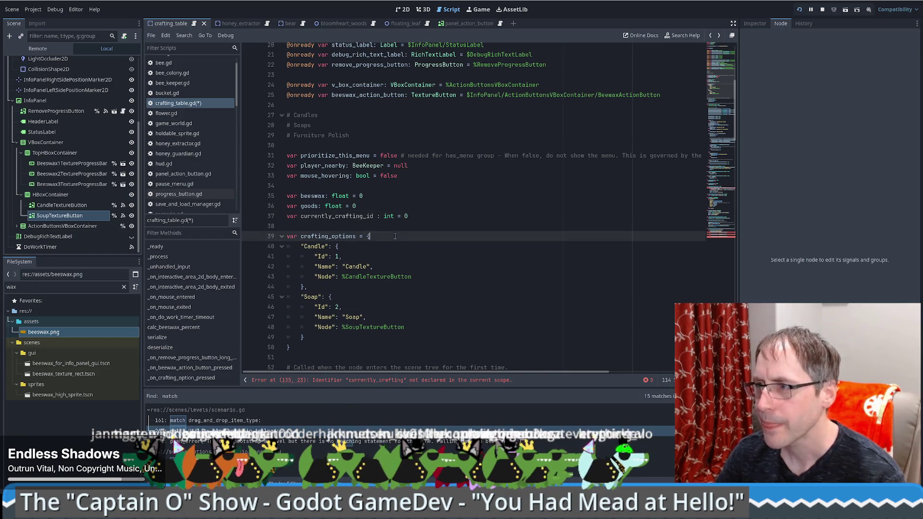
Add a trailing comment saying it aligns with the crafting_options dictionary
{"action": "left_click", "coordinate": [395, 236]}
{"action": "left_click", "coordinate": [419, 215]}
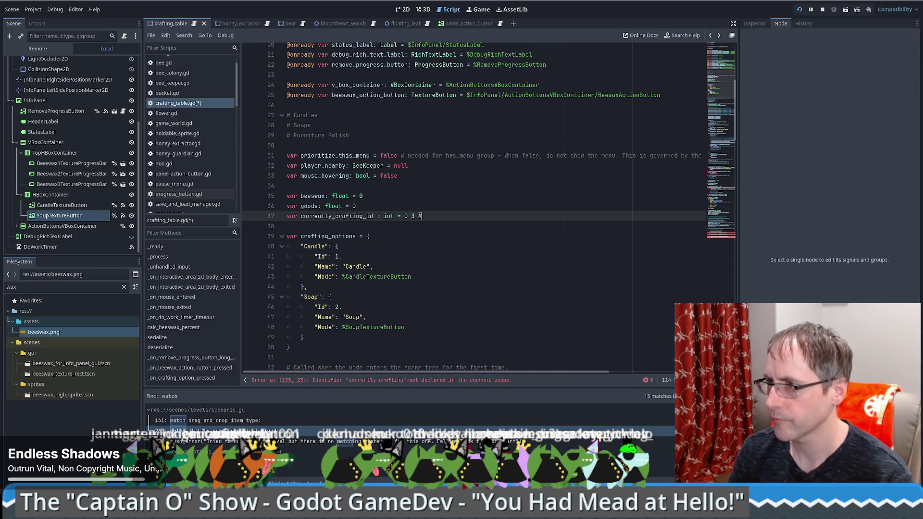
{"action": "type", "text": "# Esli"}
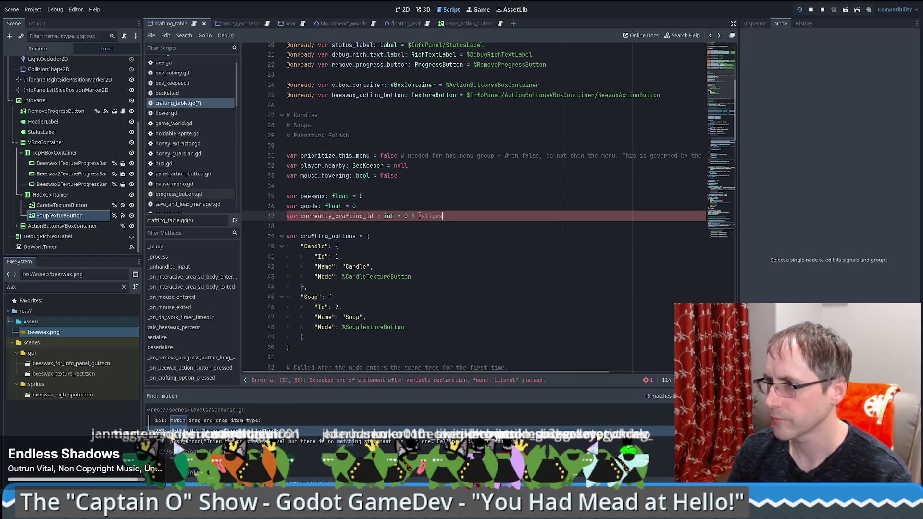
{"action": "type", "text": "ns"}
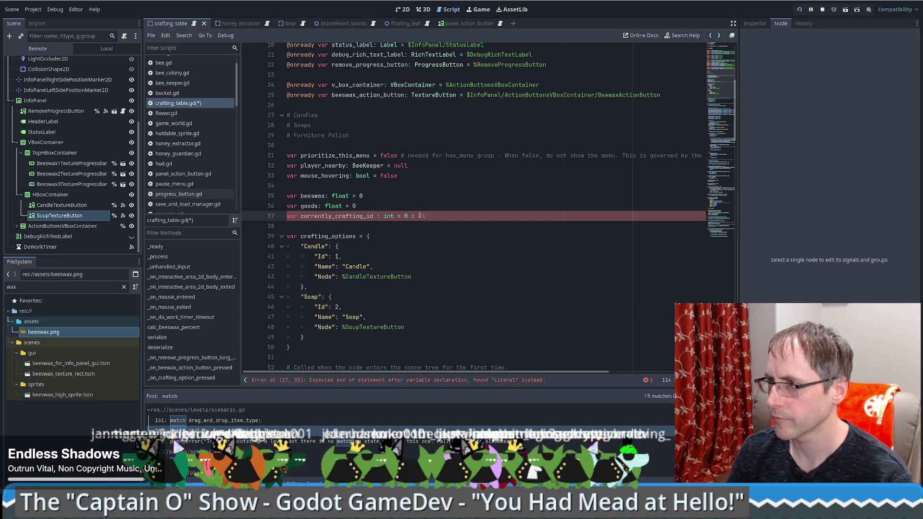
{"action": "type", "text": " with the crafting_"}
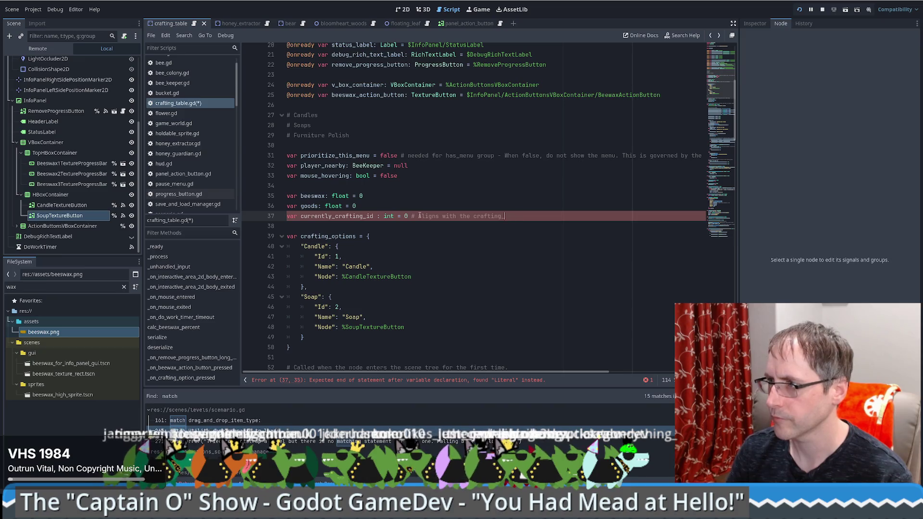
{"action": "type", "text": "options dictionary"}
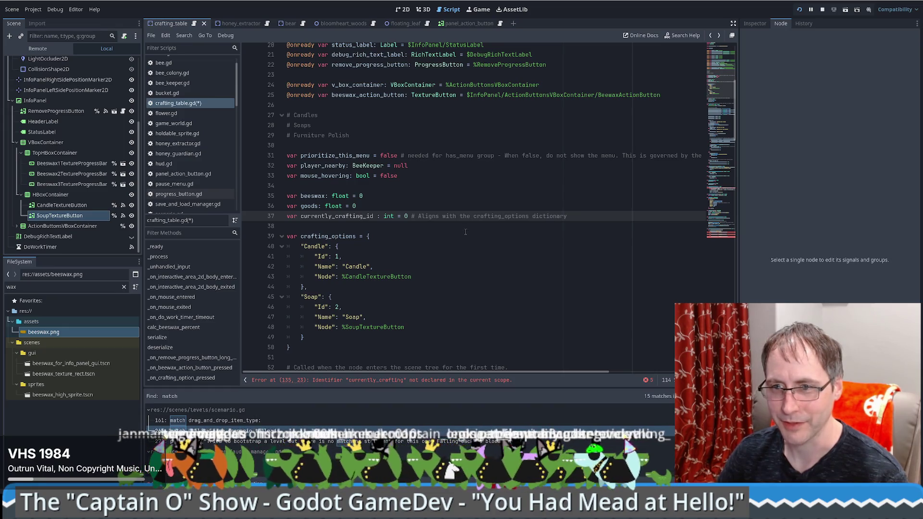
{"action": "left_click", "coordinate": [492, 240]}
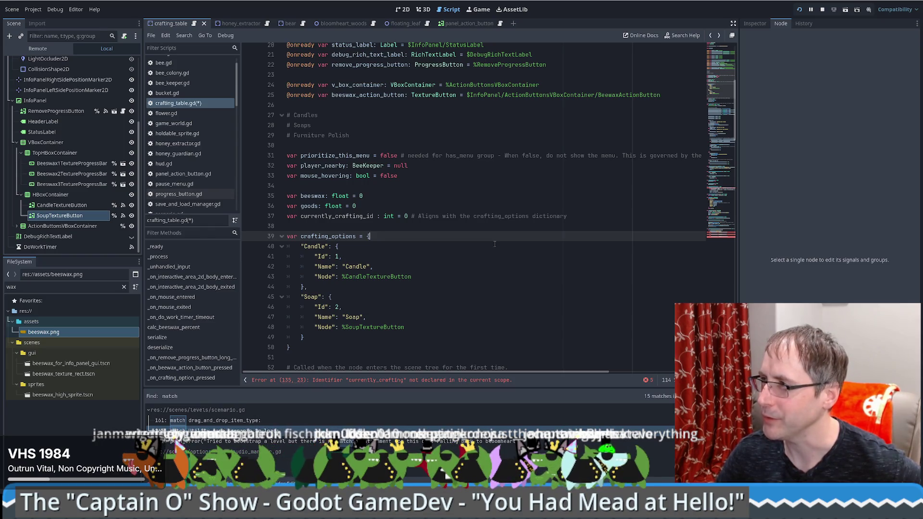
{"action": "right_click", "coordinate": [495, 244]}
{"action": "left_click", "coordinate": [439, 245]}
{"action": "left_click", "coordinate": [412, 224]}
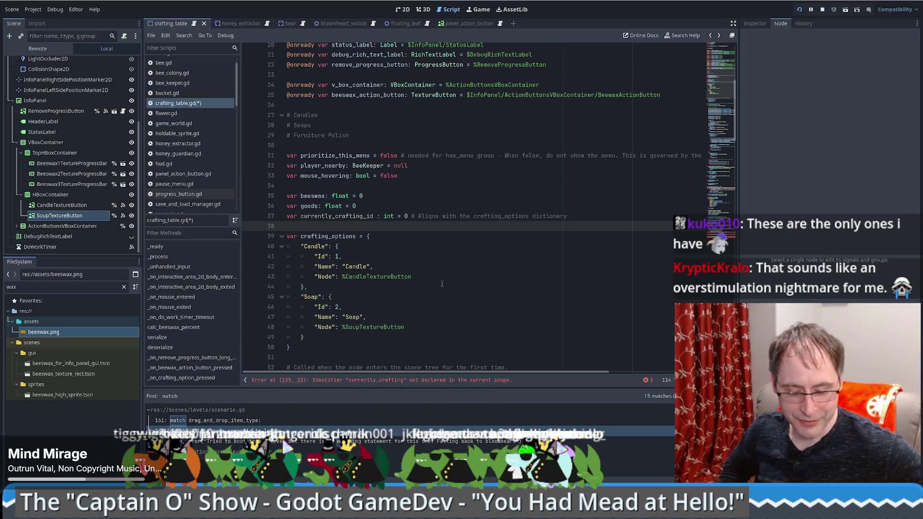
{"action": "scroll", "coordinate": [511, 264], "scroll_direction": "down", "scroll_amount": 3}
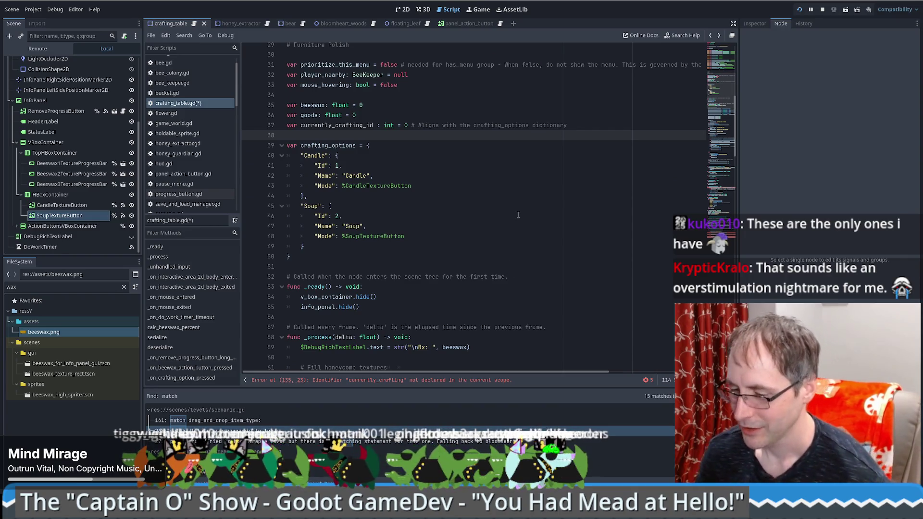
{"action": "scroll", "coordinate": [518, 215], "scroll_direction": "down", "scroll_amount": 4}
{"action": "scroll", "coordinate": [518, 210], "scroll_direction": "up", "scroll_amount": 9}
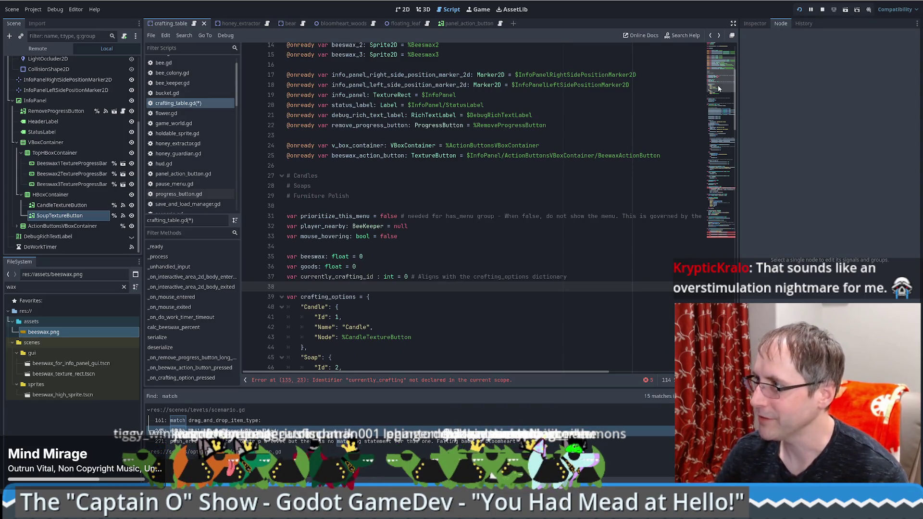
{"action": "left_click", "coordinate": [447, 250]}
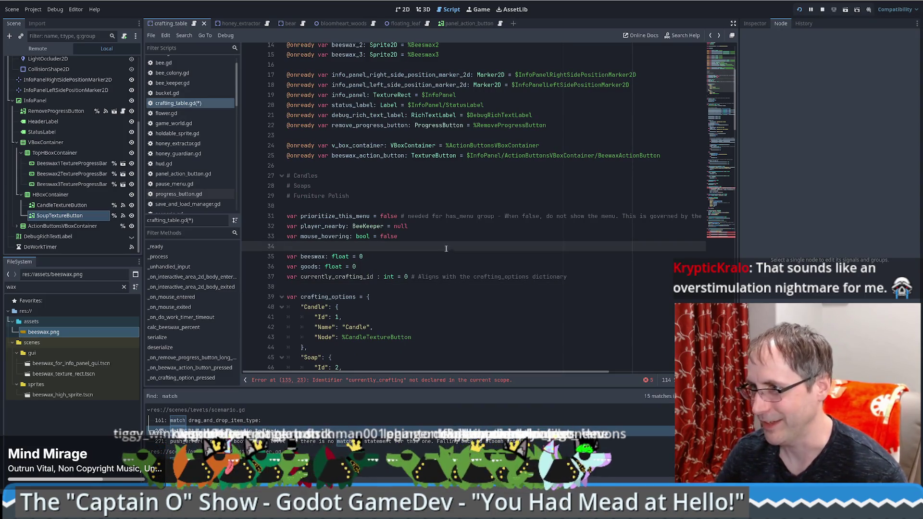
{"action": "left_click", "coordinate": [414, 197]}
{"action": "scroll", "coordinate": [414, 198], "scroll_direction": "up", "scroll_amount": 5}
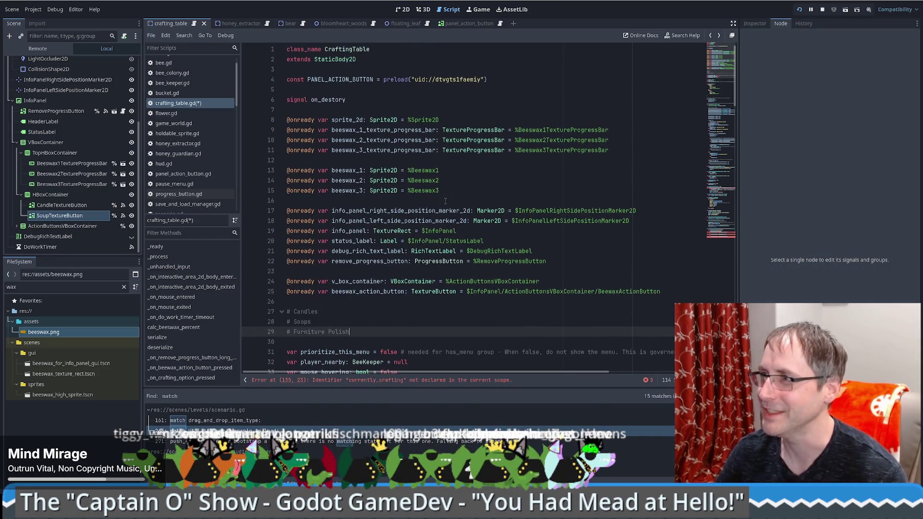
{"action": "scroll", "coordinate": [430, 209], "scroll_direction": "down", "scroll_amount": 8}
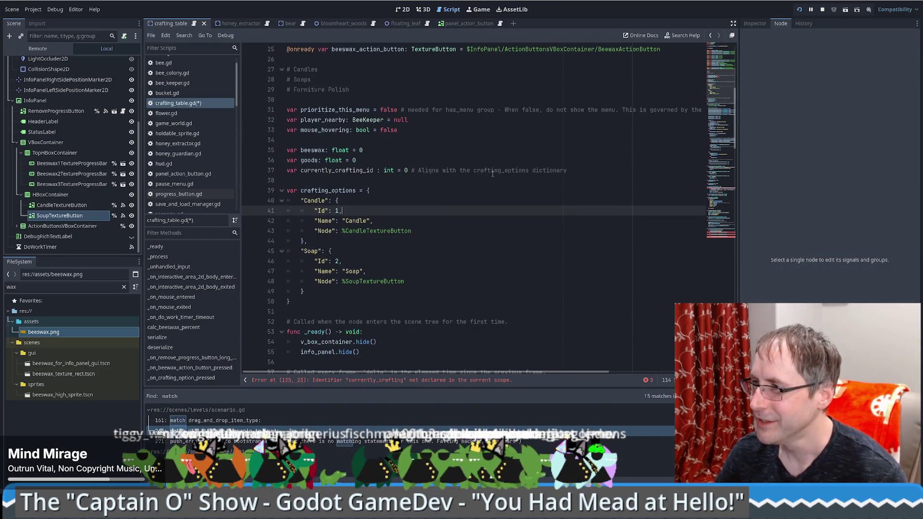
{"action": "left_click", "coordinate": [477, 178]}
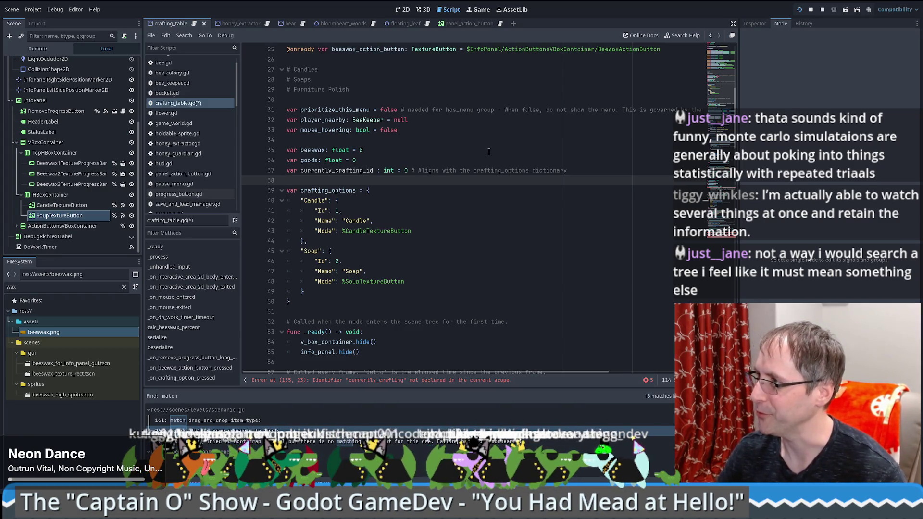
{"action": "scroll", "coordinate": [489, 151], "scroll_direction": "down", "scroll_amount": 3}
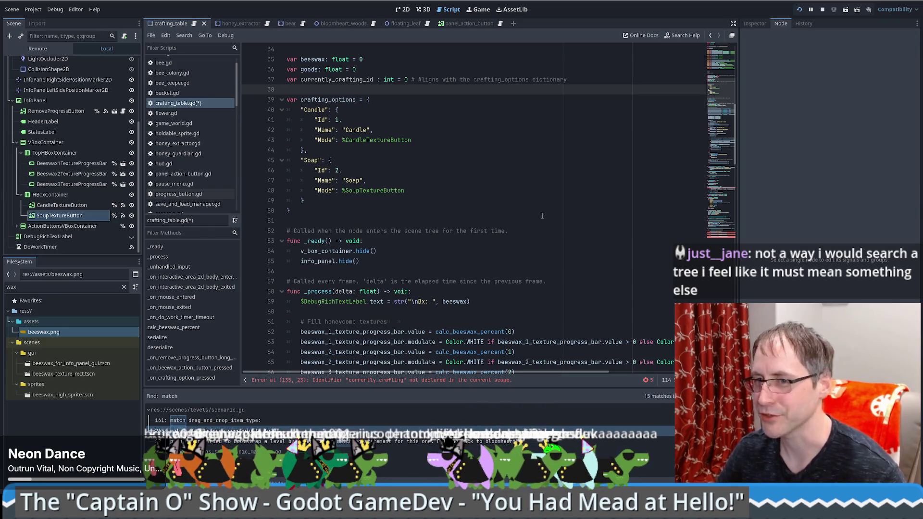
{"action": "scroll", "coordinate": [539, 255], "scroll_direction": "down", "scroll_amount": 2}
{"action": "scroll", "coordinate": [529, 288], "scroll_direction": "up", "scroll_amount": 4}
{"action": "left_click", "coordinate": [527, 292]}
{"action": "key", "text": "Up"}
{"action": "key", "text": "Up"}
{"action": "key", "text": "Up"}
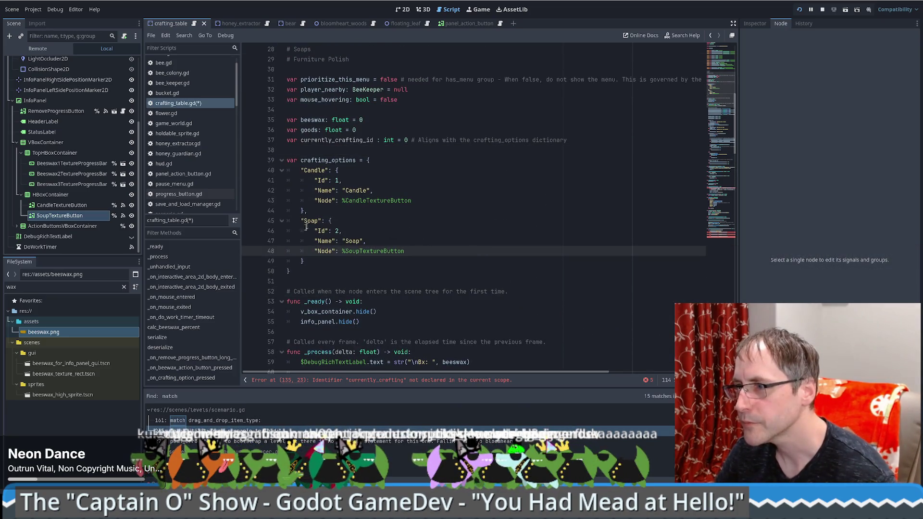
{"action": "scroll", "coordinate": [398, 234], "scroll_direction": "down", "scroll_amount": 5}
Make the Candle case set currently_crafting_id to currently_crafting_selection_index
{"action": "left_click", "coordinate": [723, 234]}
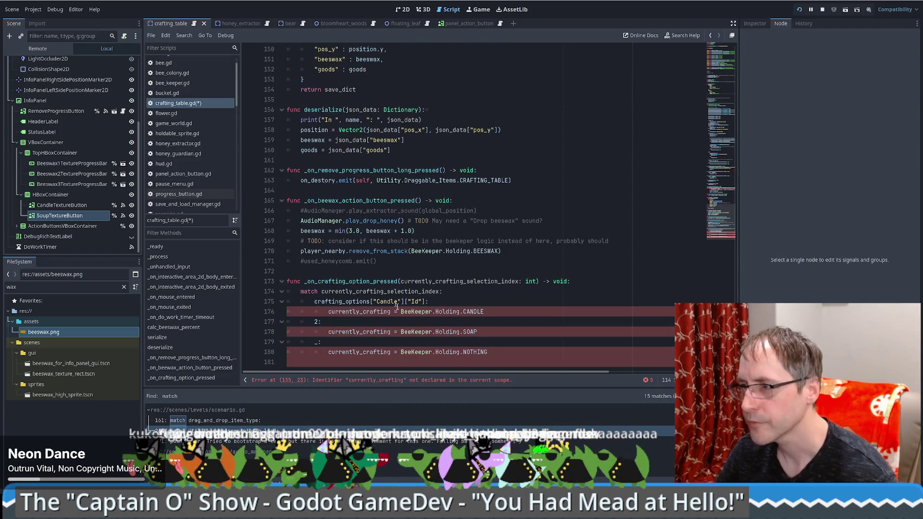
{"action": "left_click", "coordinate": [549, 302]}
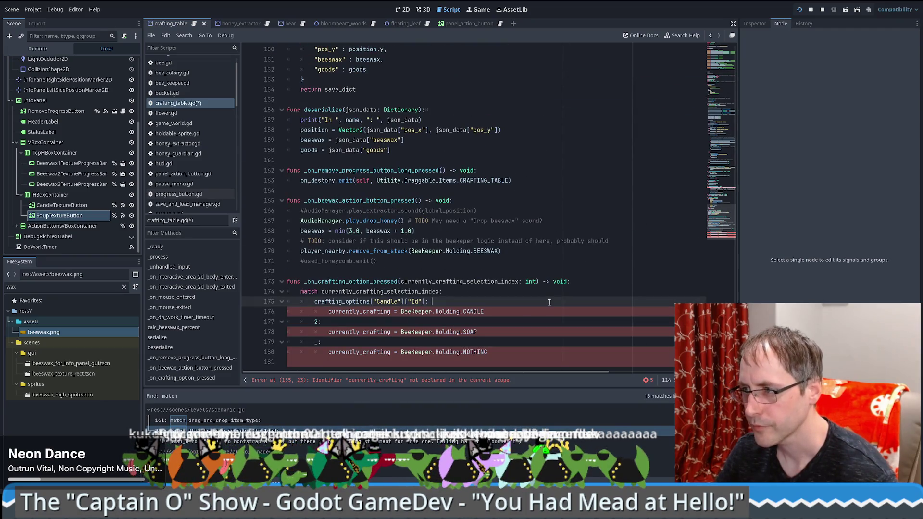
{"action": "left_click", "coordinate": [395, 312]}
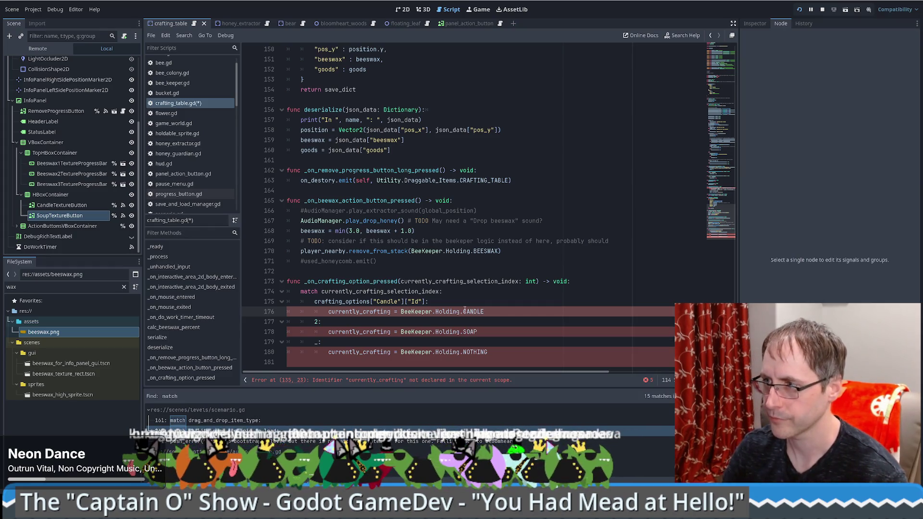
{"action": "type", "text": "_id"}
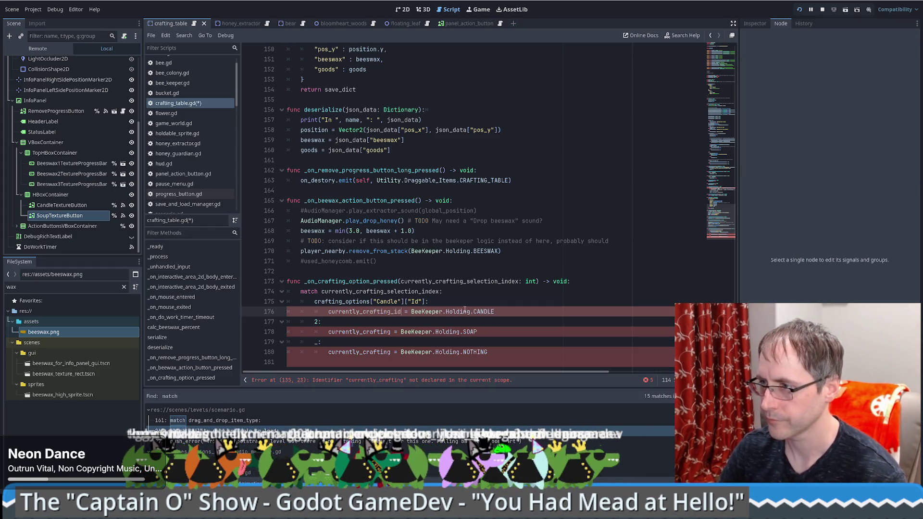
{"action": "key", "text": "Right"}
{"action": "key", "text": "Right"}
{"action": "key", "text": "Right"}
{"action": "key", "text": "shift+End"}
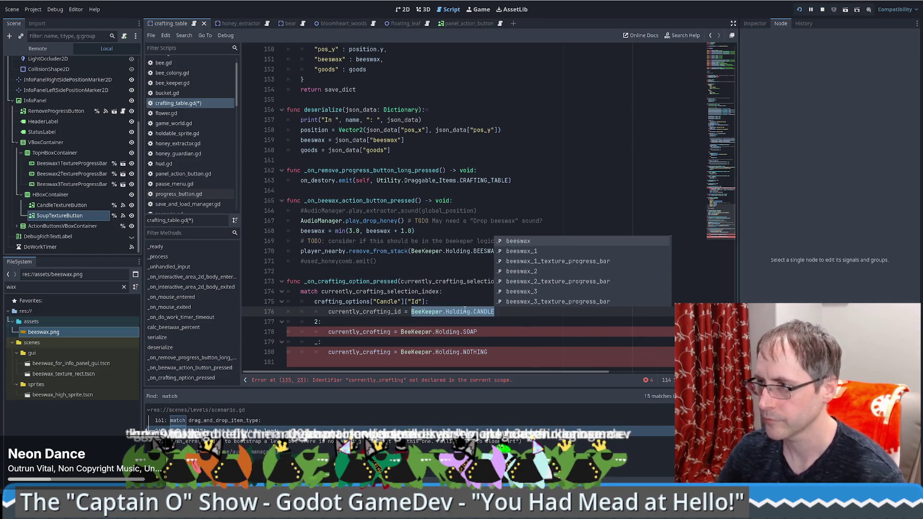
{"action": "left_click_drag", "start_coordinate": [314, 301], "coordinate": [495, 311]}
{"action": "left_click", "coordinate": [450, 283]}
{"action": "double_click", "coordinate": [449, 283]}
{"action": "key", "text": "ctrl+c"}
{"action": "key", "text": "ctrl+v"}
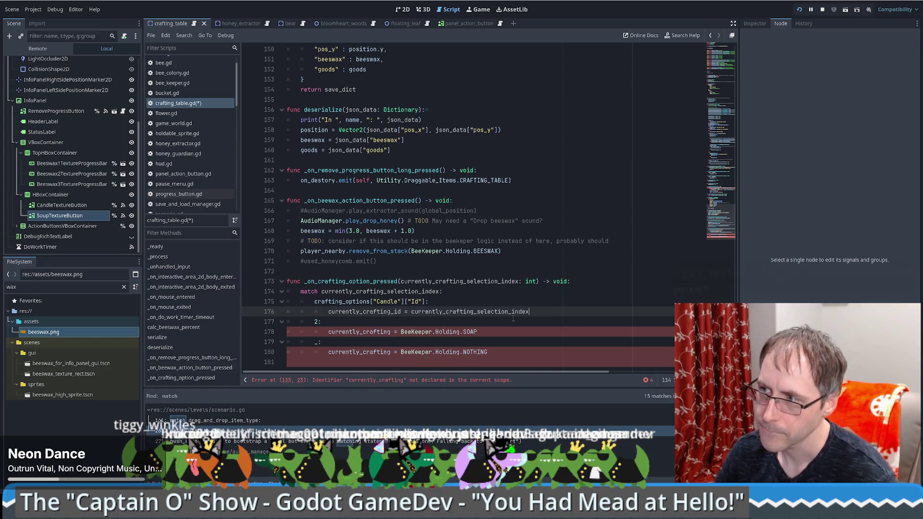
{"action": "key", "text": "shift+Up"}
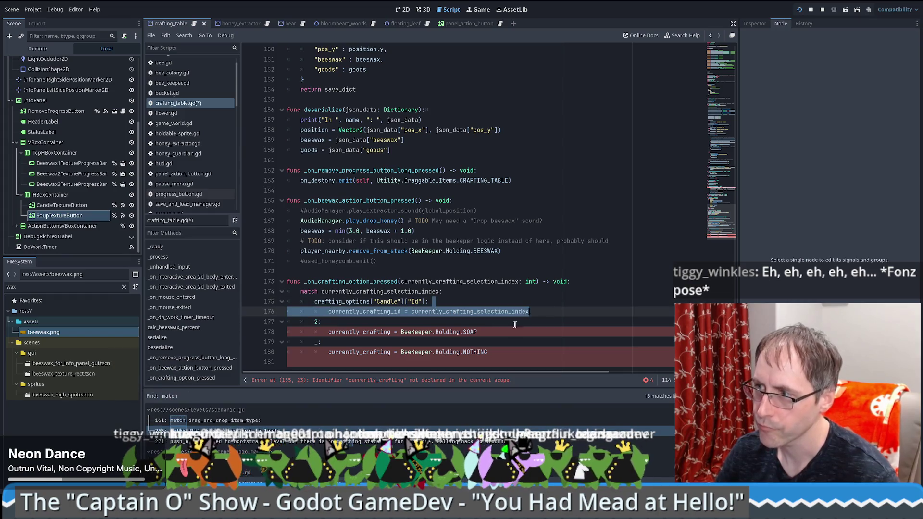
Use the same assignment in the 2: case and currently_crafting_id = 0 in the default case
{"action": "left_click", "coordinate": [507, 326]}
{"action": "key", "text": "ctrl+v"}
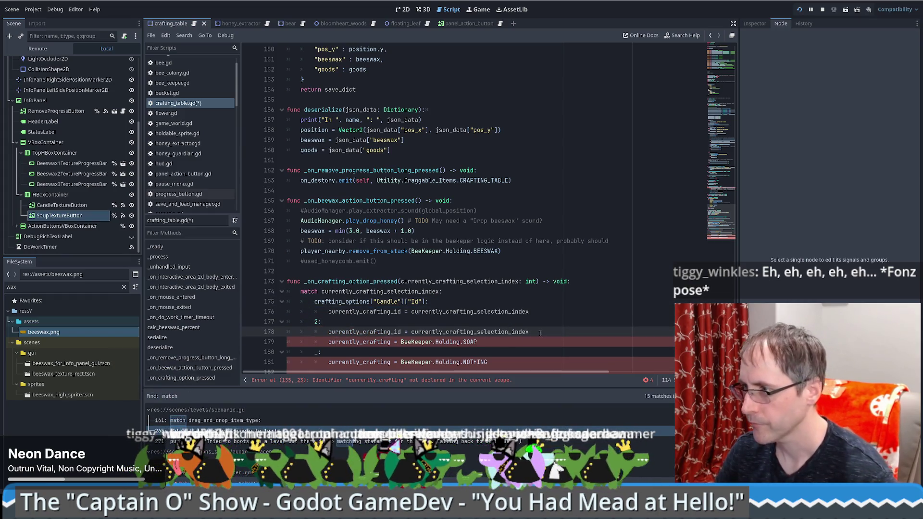
{"action": "key", "text": "shift+Down"}
{"action": "key", "text": "BackSpace"}
{"action": "left_click", "coordinate": [481, 345]}
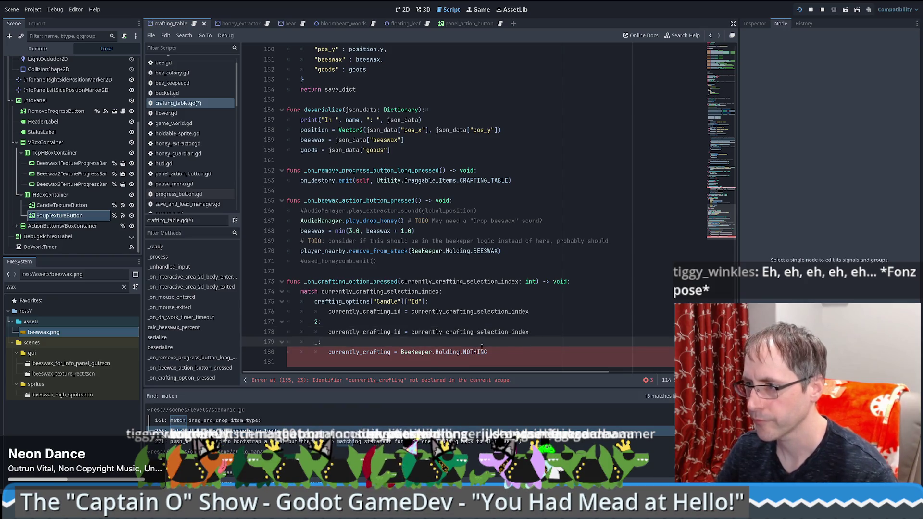
{"action": "key", "text": "ctrl+v"}
{"action": "left_click_drag", "start_coordinate": [412, 352], "coordinate": [550, 352]}
{"action": "type", "text": "0"}
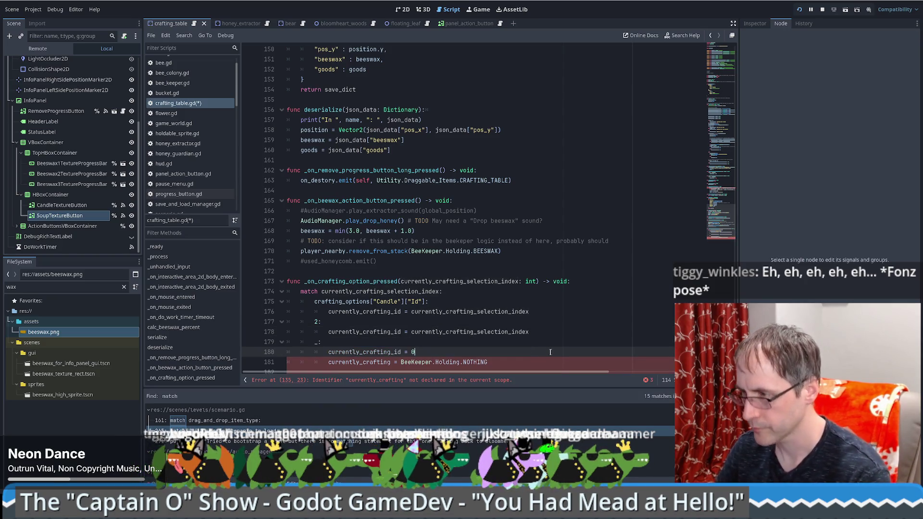
{"action": "triple_click", "coordinate": [499, 358]}
{"action": "key", "text": "BackSpace"}
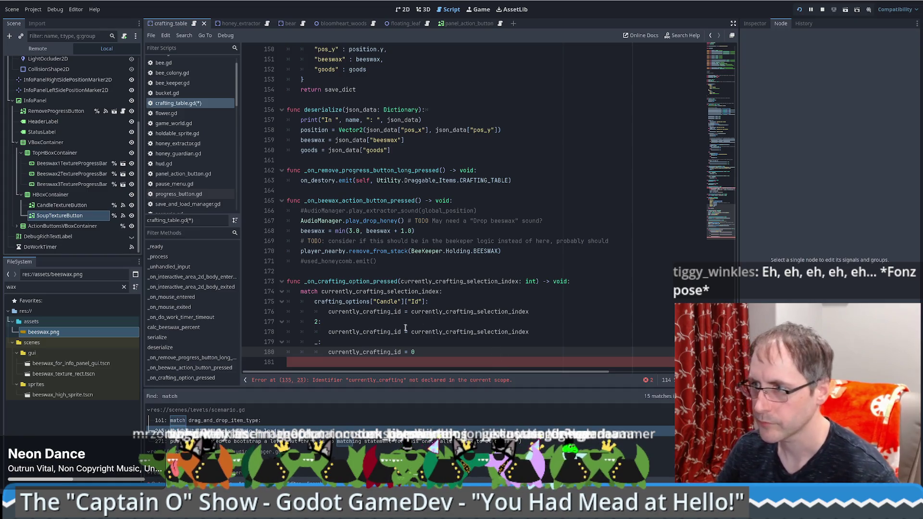
Replace the second case's pattern 2 with crafting_options["Soap"]["Id"]
{"action": "left_click_drag", "start_coordinate": [313, 302], "coordinate": [415, 302]}
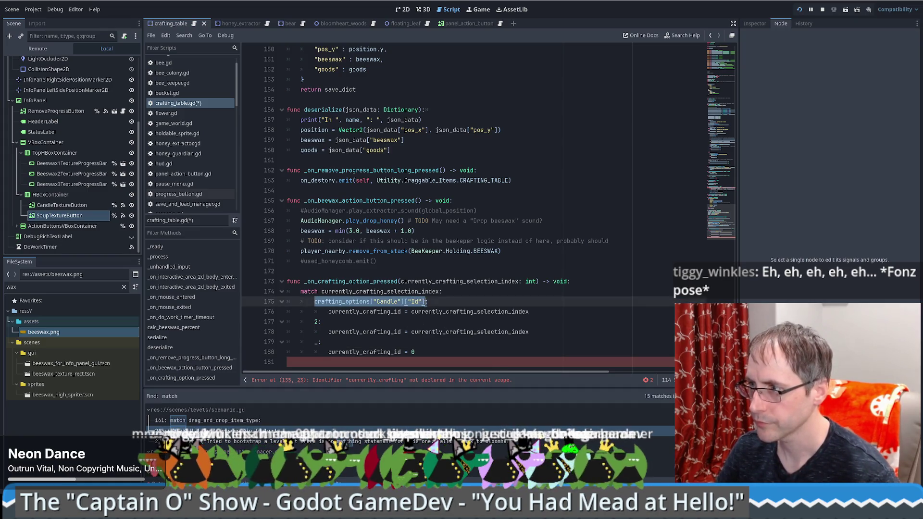
{"action": "key", "text": "ctrl+c"}
{"action": "double_click", "coordinate": [316, 321]}
{"action": "key", "text": "ctrl+v"}
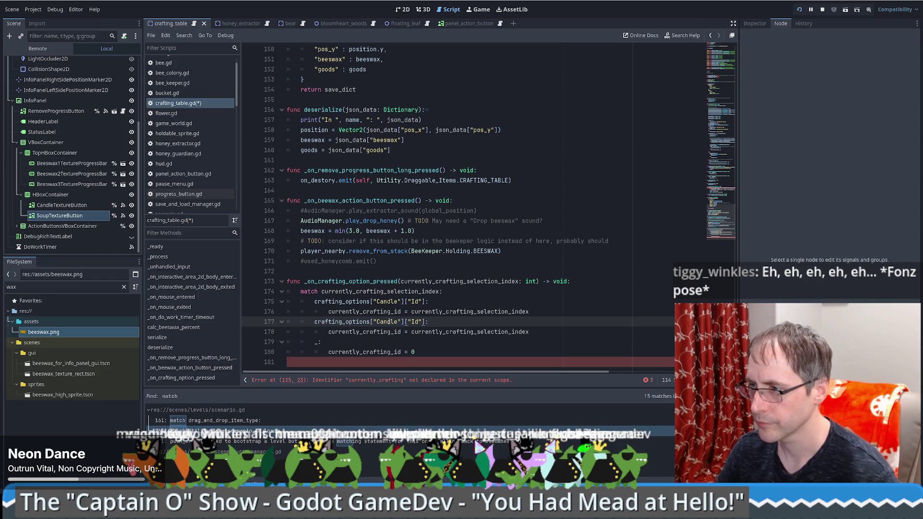
{"action": "double_click", "coordinate": [388, 321]}
{"action": "type", "text": "Soap"}
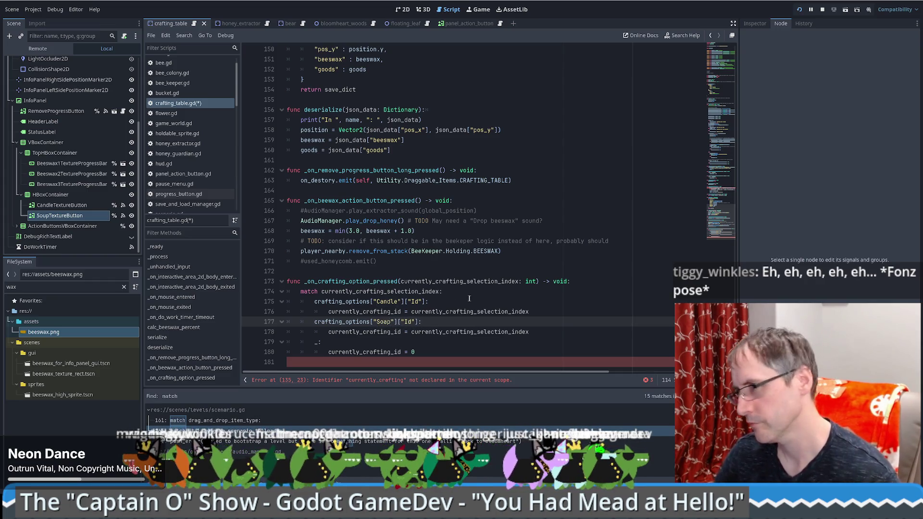
{"action": "left_click", "coordinate": [476, 303]}
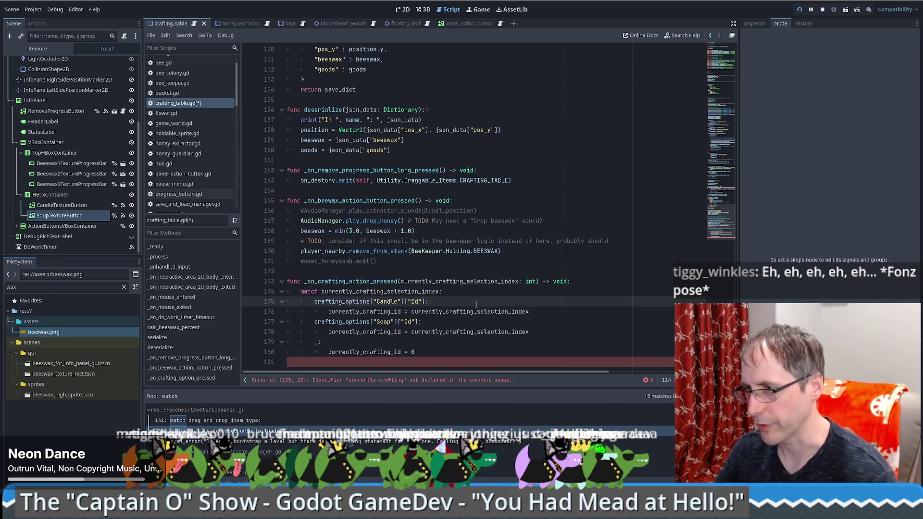
{"action": "left_click", "coordinate": [428, 356]}
View the crafting_options property tooltip, then switch from Godot to the web browser
{"action": "left_click", "coordinate": [436, 359]}
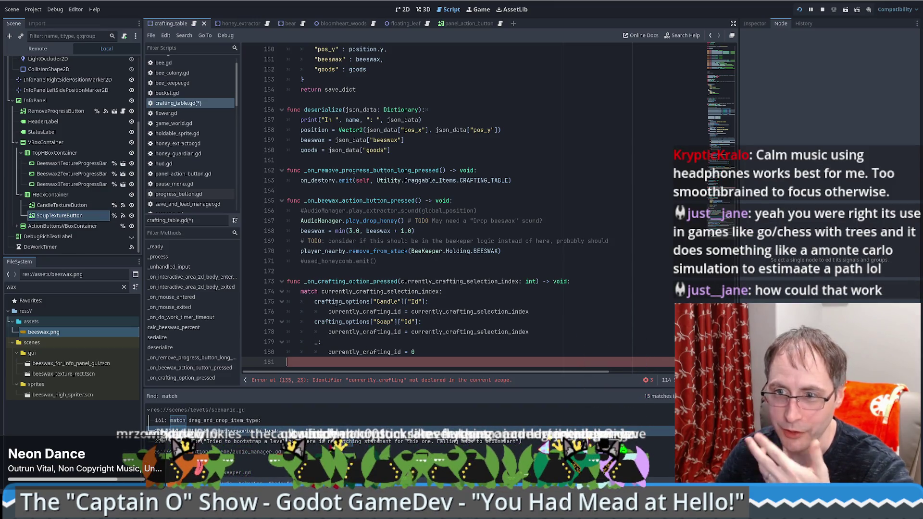
{"action": "mouse_move", "coordinate": [336, 303]}
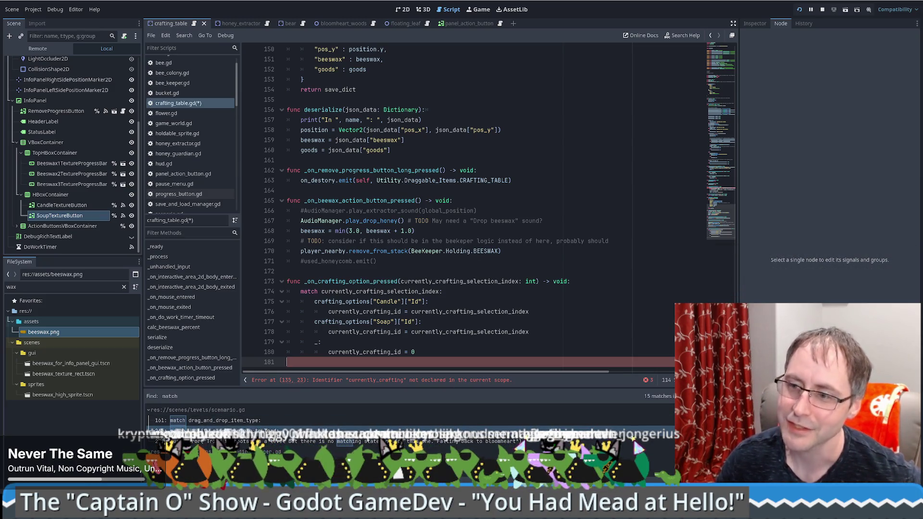
{"action": "key", "text": "alt+Tab"}
Show the lichess.org home page, then minimise the browser to return to Godot
{"action": "left_click", "coordinate": [744, 2]}
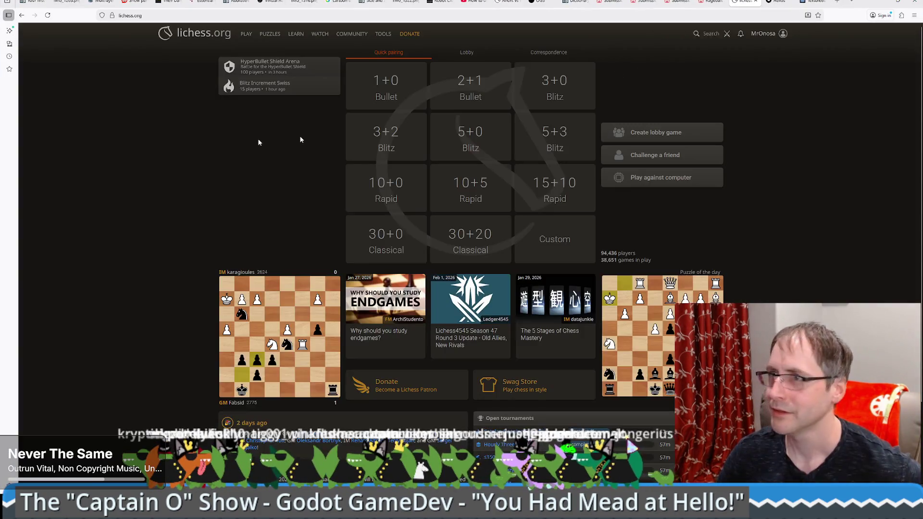
{"action": "key", "text": "ctrl+l"}
{"action": "left_click", "coordinate": [155, 285]}
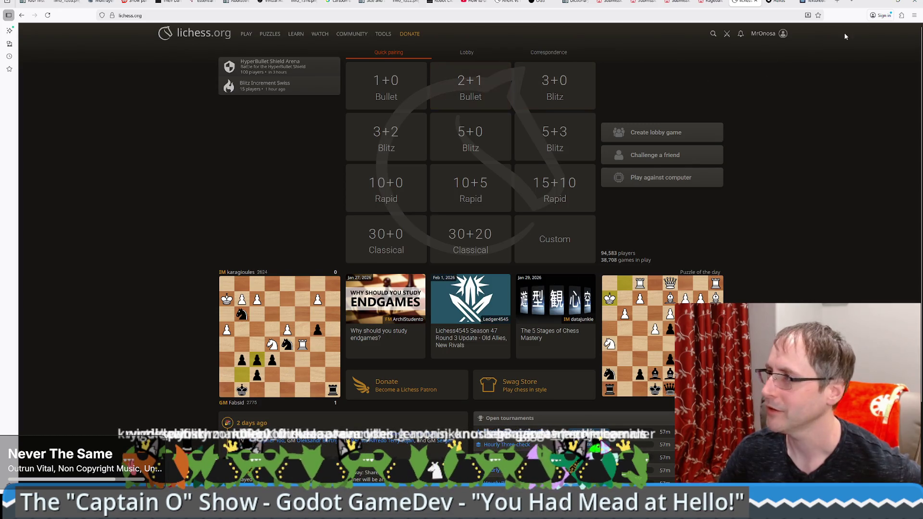
{"action": "left_click", "coordinate": [886, 2]}
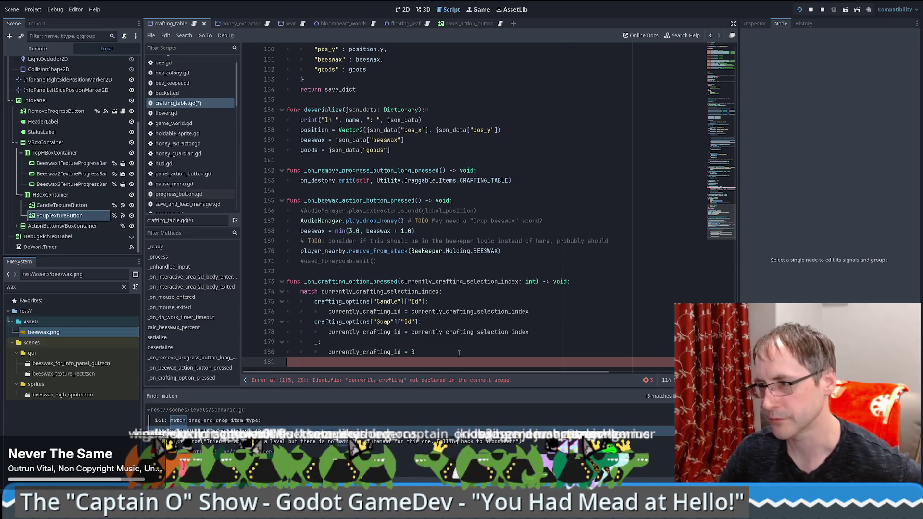
Save the script and trim trailing blank lines after the currently_crafting_id = 0 fallback
{"action": "key", "text": "BackSpace"}
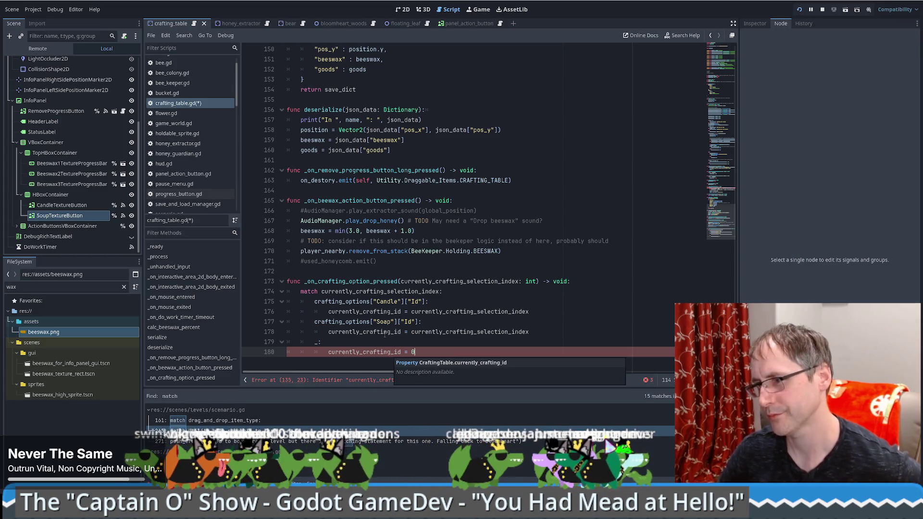
{"action": "key", "text": "Up"}
{"action": "key", "text": "Up"}
{"action": "key", "text": "ctrl+shift+Left"}
{"action": "double_click", "coordinate": [384, 354]}
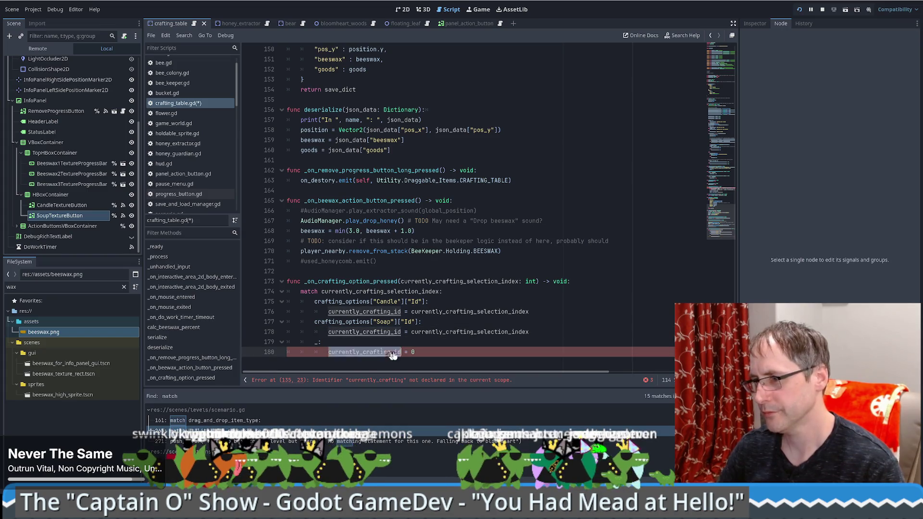
{"action": "left_click", "coordinate": [423, 352]}
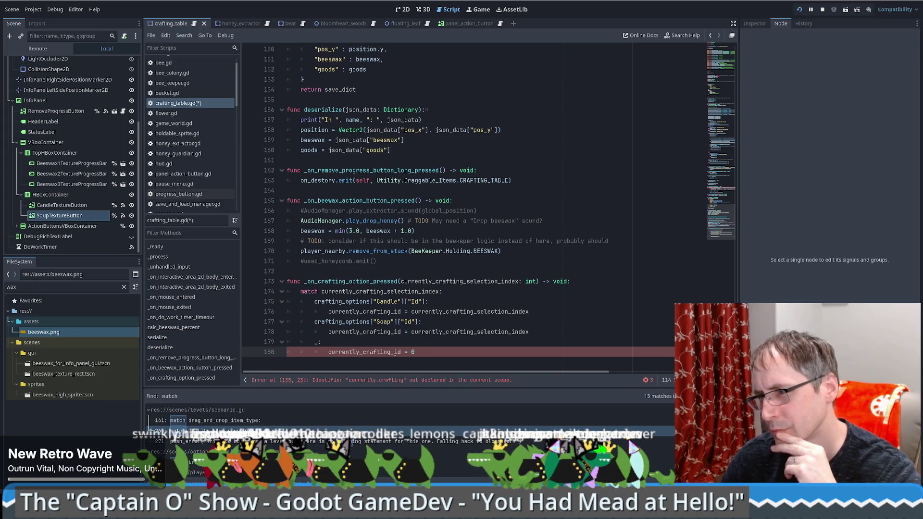
{"action": "key", "text": "Return"}
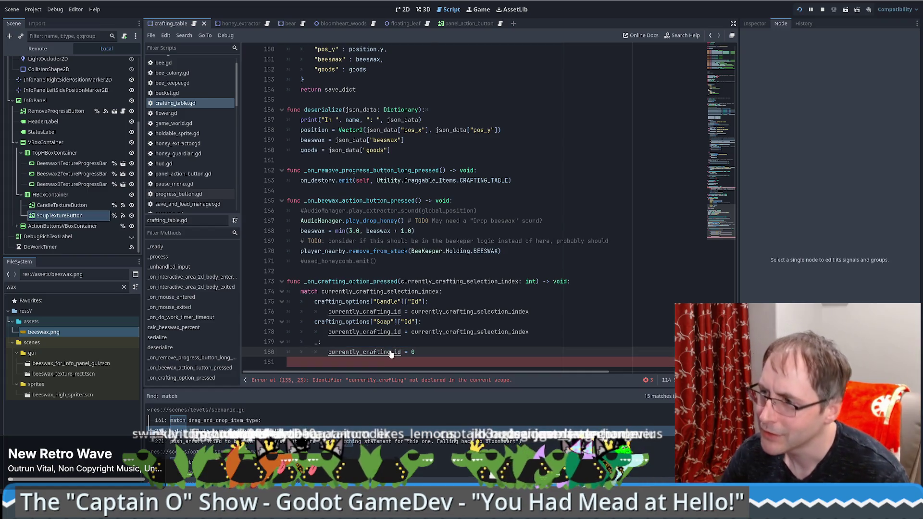
{"action": "key", "text": "ctrl+s"}
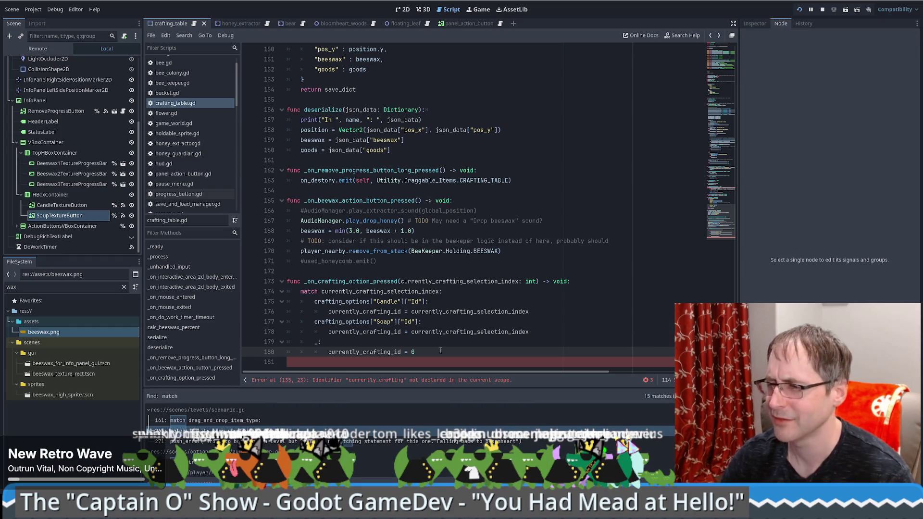
{"action": "key", "text": "Return"}
{"action": "scroll", "coordinate": [428, 356], "scroll_direction": "down", "scroll_amount": 1}
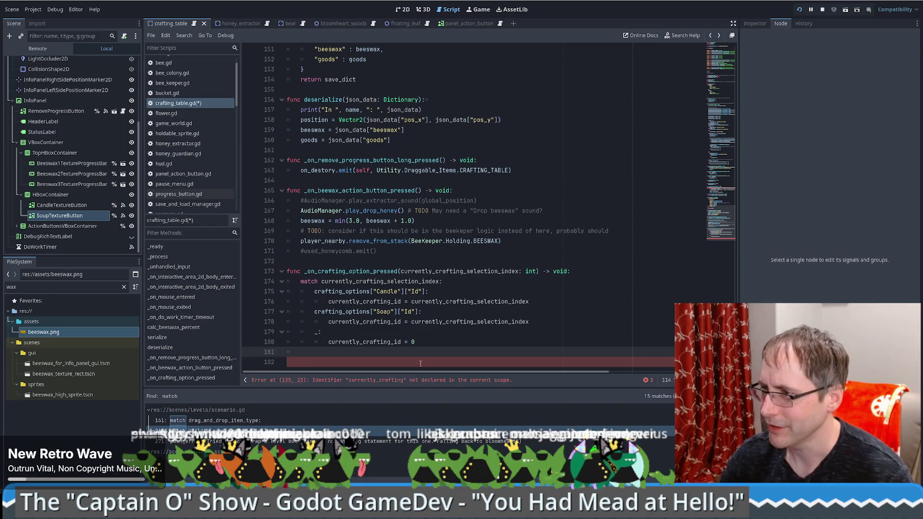
{"action": "key", "text": "BackSpace"}
{"action": "key", "text": "BackSpace"}
{"action": "key", "text": "BackSpace"}
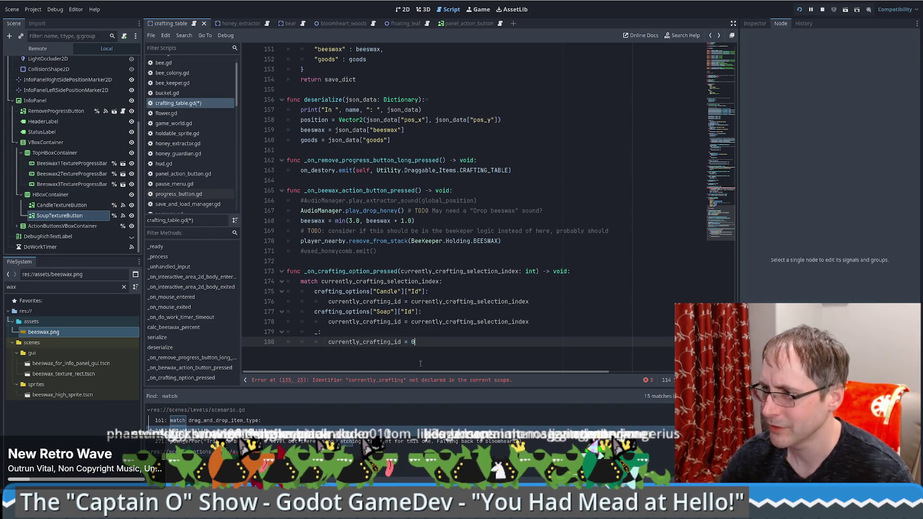
Change line 135's check to currently_crafting_id != 0 and save crafting_table.gd
{"action": "left_click", "coordinate": [387, 380]}
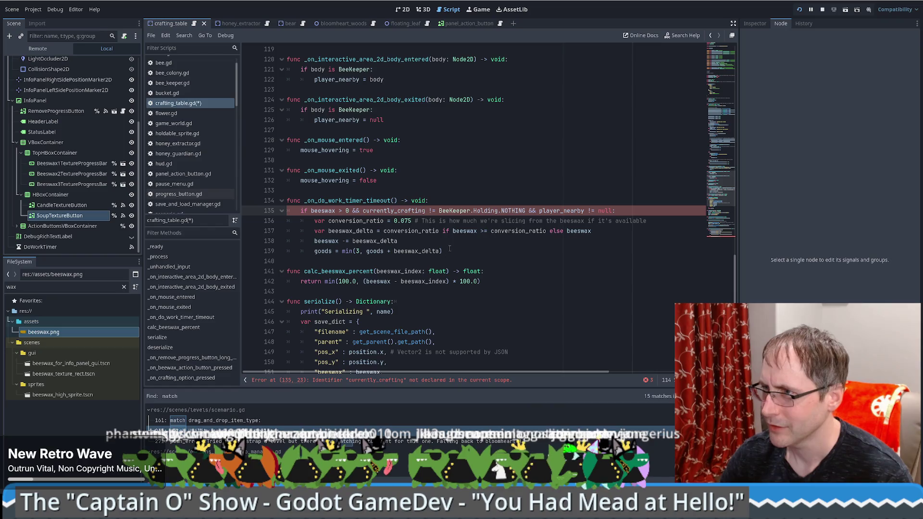
{"action": "type", "text": "_"}
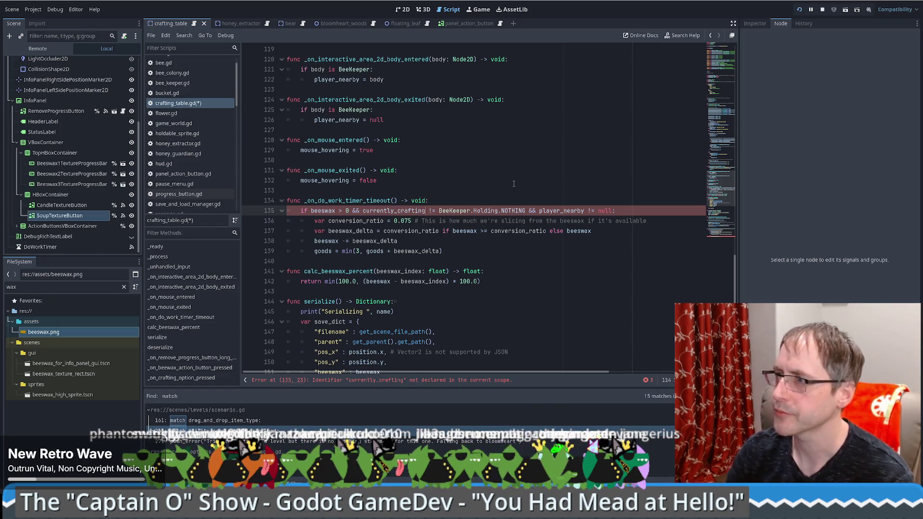
{"action": "type", "text": "id"}
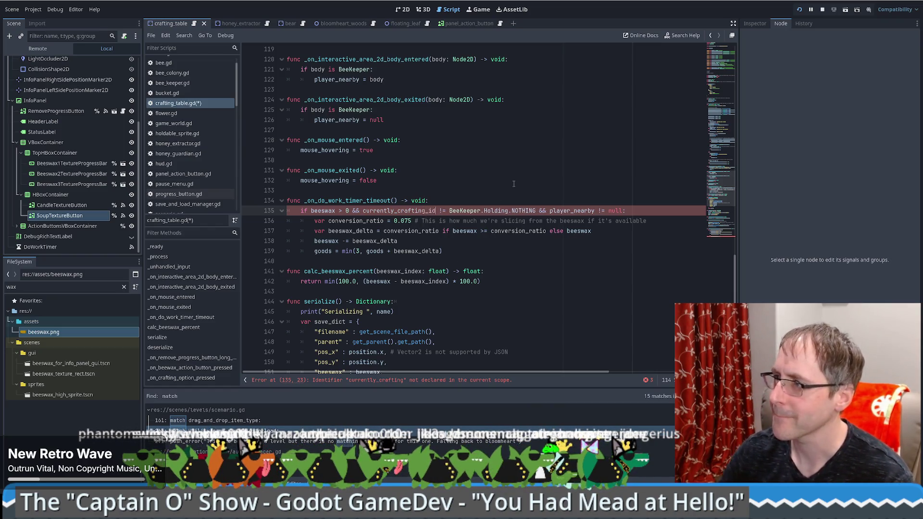
{"action": "left_click_drag", "start_coordinate": [450, 212], "coordinate": [537, 211]}
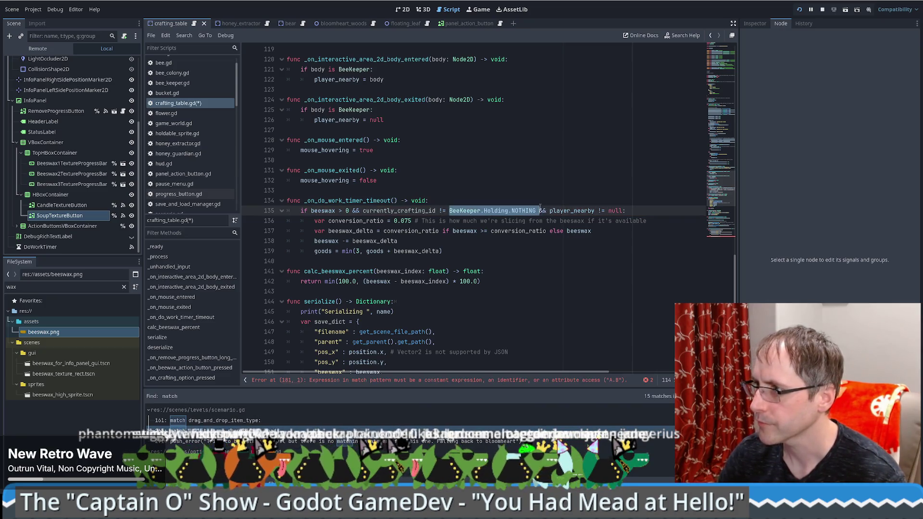
{"action": "type", "text": "0"}
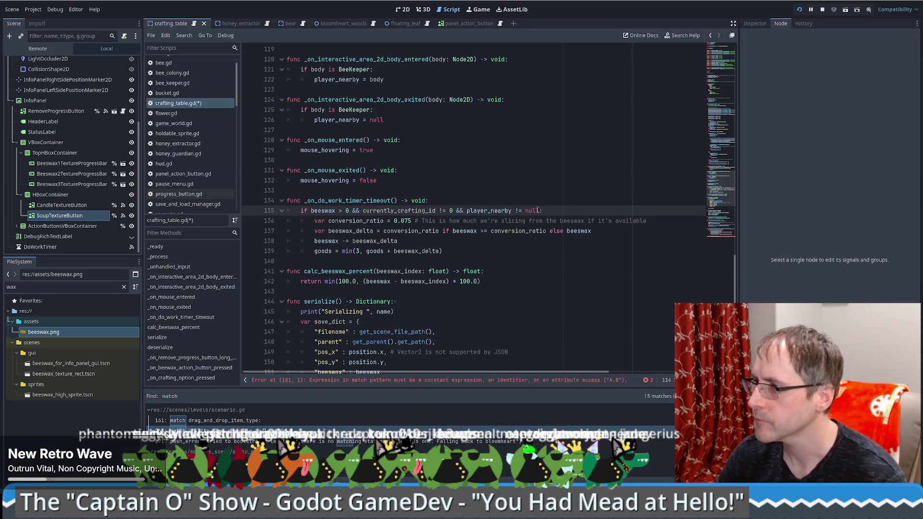
{"action": "key", "text": "ctrl+s"}
{"action": "scroll", "coordinate": [558, 245], "scroll_direction": "down", "scroll_amount": 10}
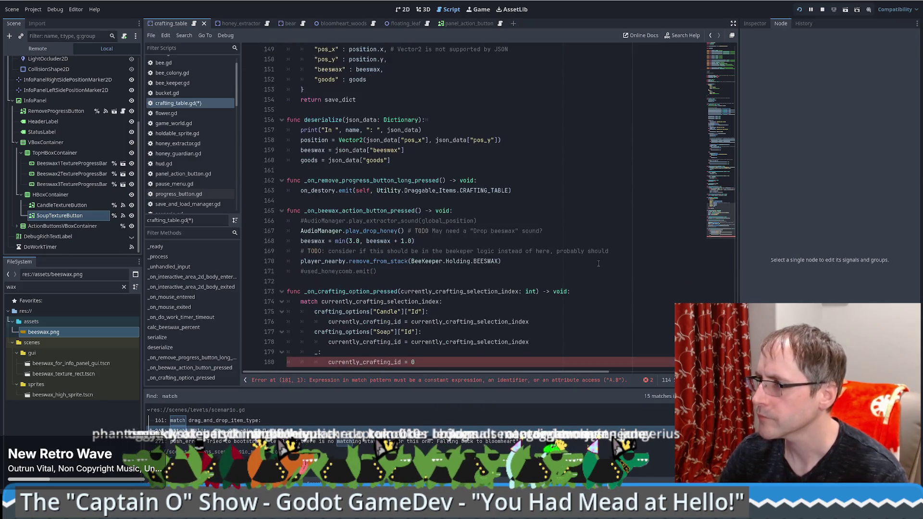
{"action": "scroll", "coordinate": [599, 263], "scroll_direction": "down", "scroll_amount": 1}
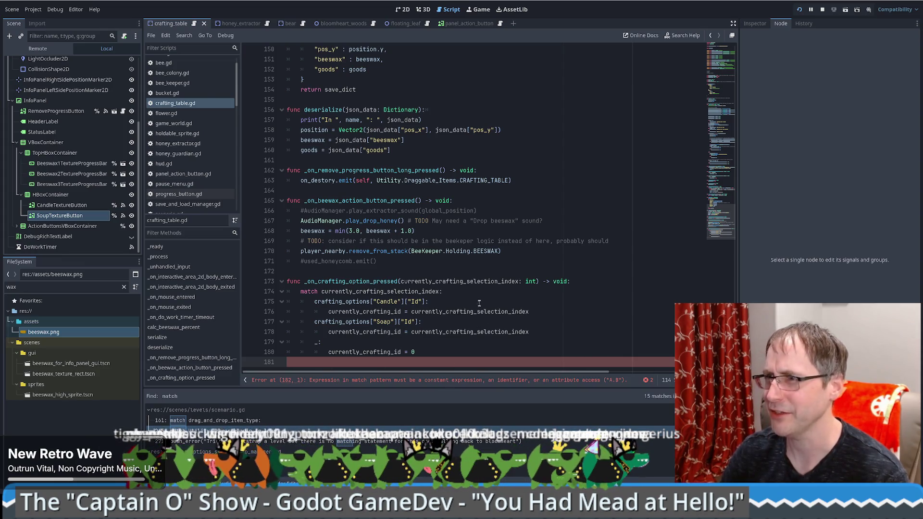
Check the match example's default case in scenario.gd via the Find results
{"action": "scroll", "coordinate": [465, 304], "scroll_direction": "up", "scroll_amount": 5}
{"action": "scroll", "coordinate": [465, 304], "scroll_direction": "down", "scroll_amount": 5}
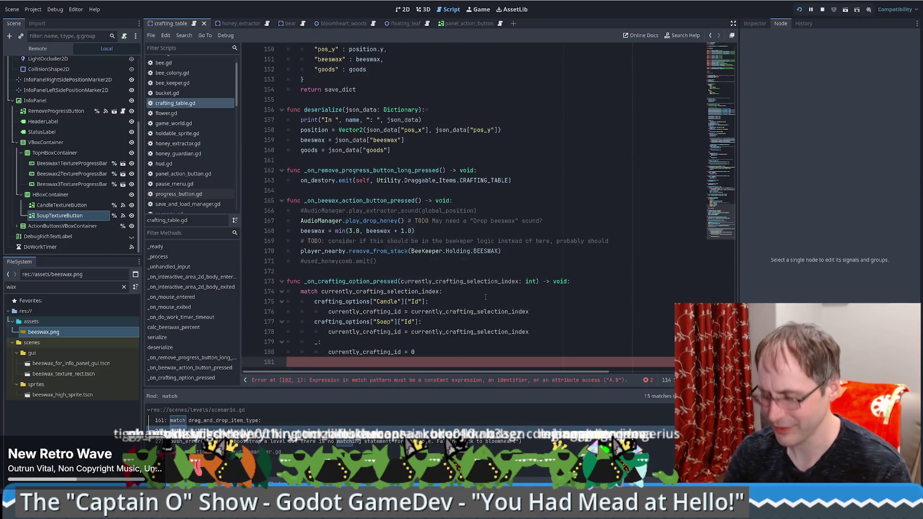
{"action": "left_click", "coordinate": [202, 431]}
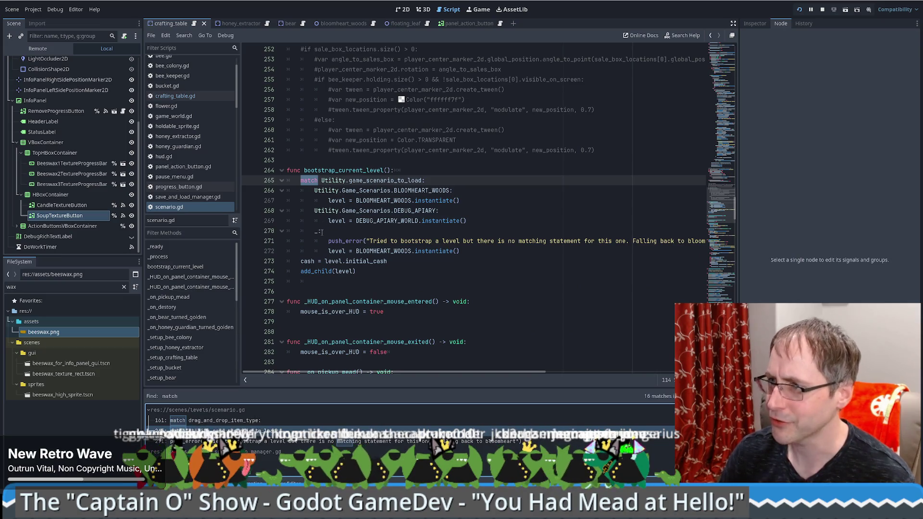
{"action": "left_click", "coordinate": [321, 232]}
{"action": "key", "text": "alt+Left"}
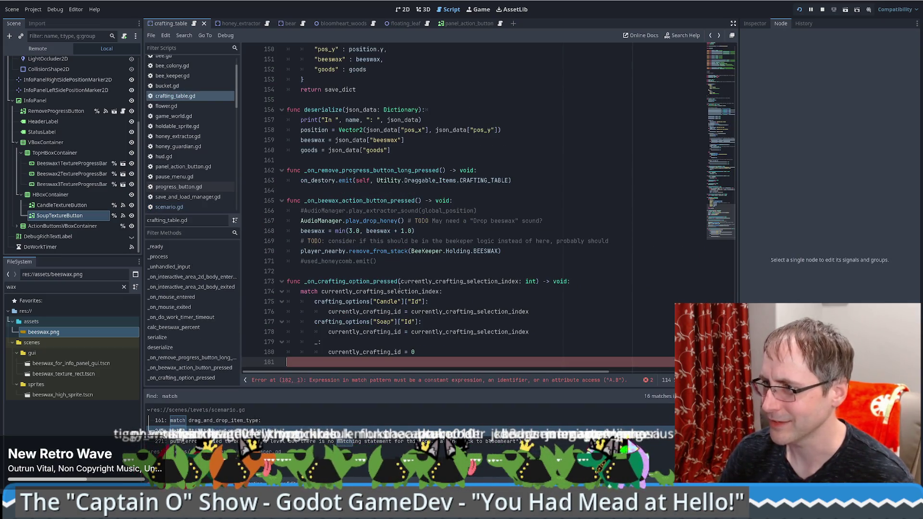
Add a pass statement on line 181 of crafting_table.gd and save the script
{"action": "key", "text": "Tab"}
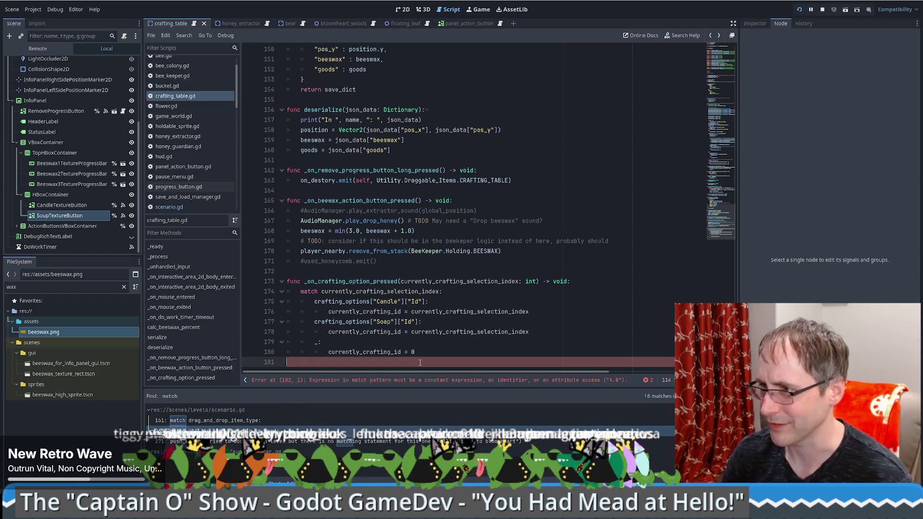
{"action": "type", "text": "pass"}
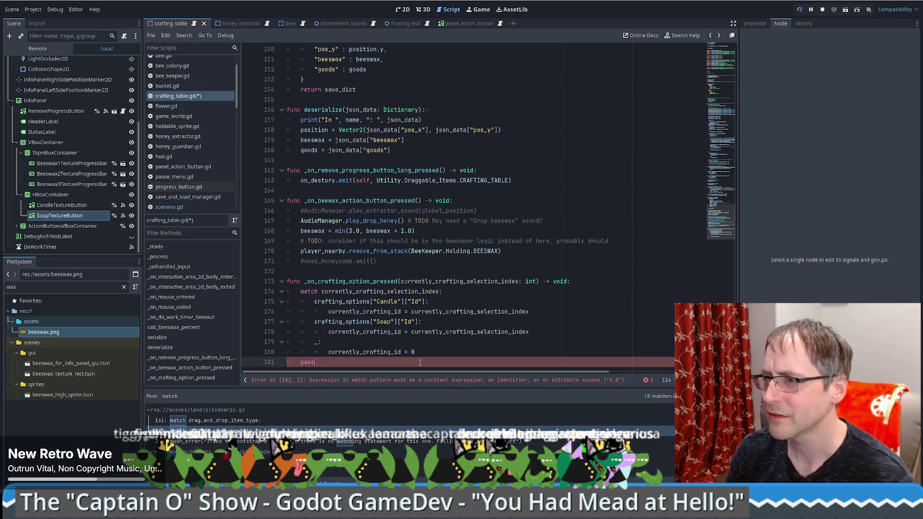
{"action": "key", "text": "Return"}
{"action": "key", "text": "ctrl+s"}
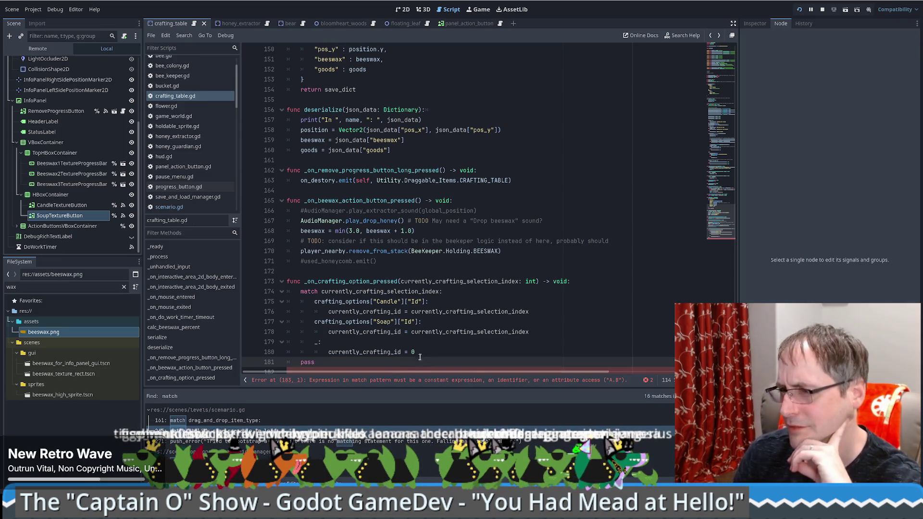
{"action": "left_click", "coordinate": [297, 384]}
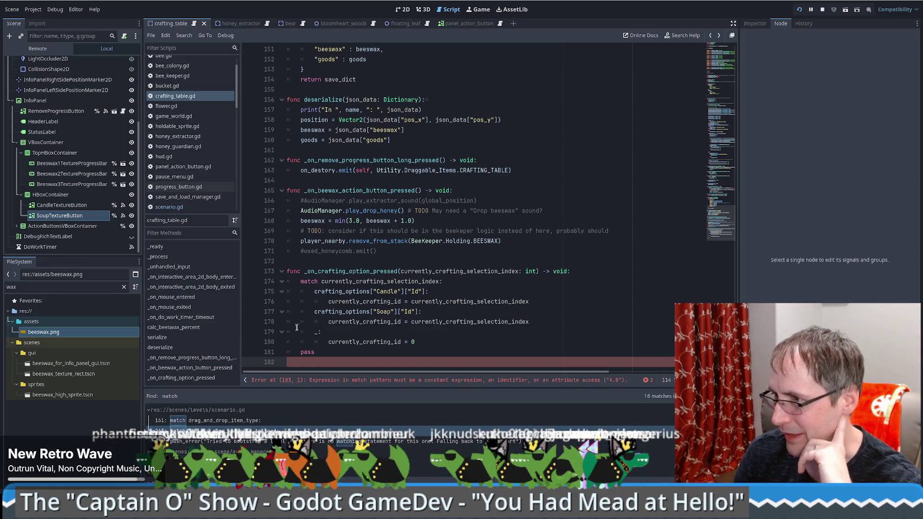
Replace the Candle and Soap id lookups in the match patterns with literal 1 and 2
{"action": "left_click", "coordinate": [315, 332]}
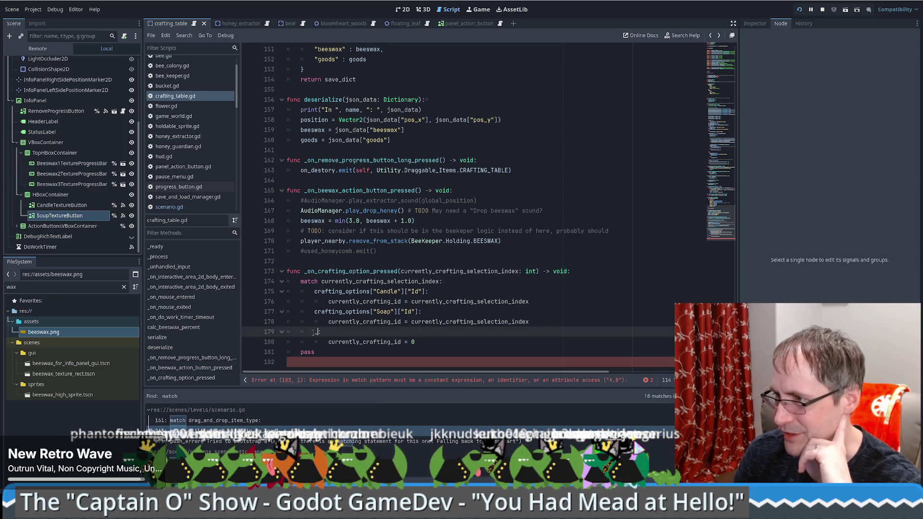
{"action": "left_click_drag", "start_coordinate": [314, 292], "coordinate": [423, 291]}
{"action": "type", "text": "1:"}
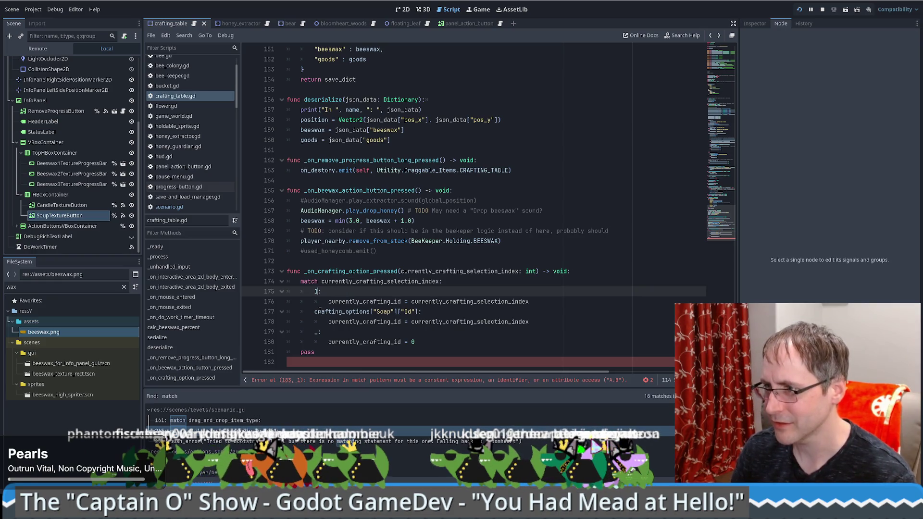
{"action": "left_click_drag", "start_coordinate": [314, 311], "coordinate": [421, 312]}
{"action": "type", "text": "2:"}
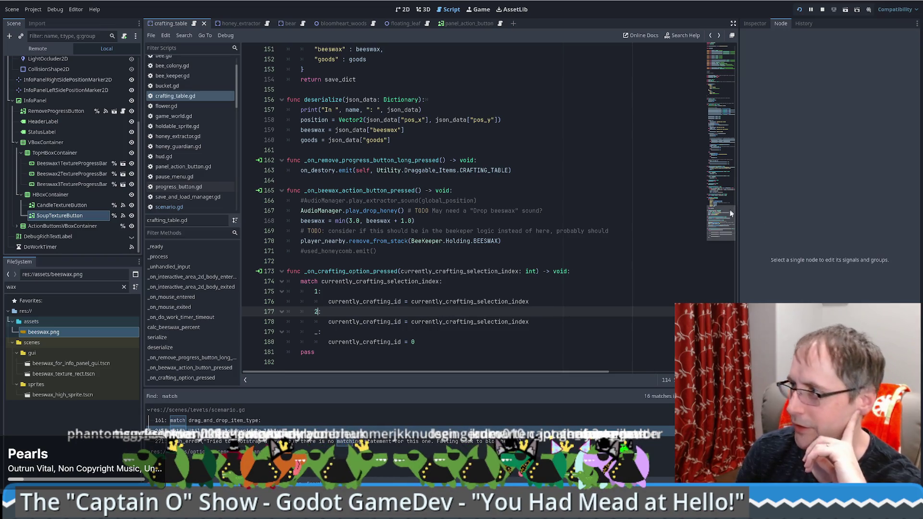
Scroll up to the crafting_options dictionary and place the caret on the blank line above it
{"action": "left_click", "coordinate": [699, 53]}
{"action": "scroll", "coordinate": [625, 193], "scroll_direction": "down", "scroll_amount": 7}
{"action": "scroll", "coordinate": [598, 251], "scroll_direction": "down", "scroll_amount": 5}
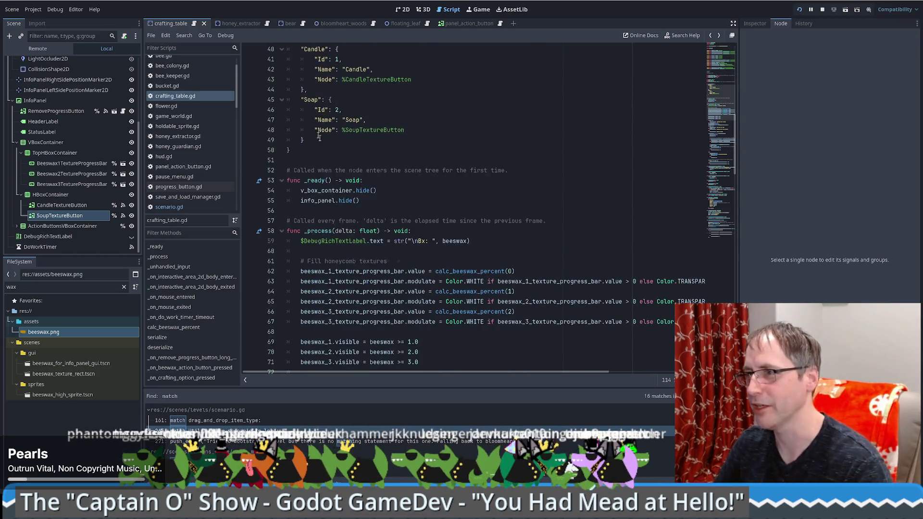
{"action": "scroll", "coordinate": [598, 251], "scroll_direction": "up", "scroll_amount": 5}
{"action": "left_click", "coordinate": [385, 214]}
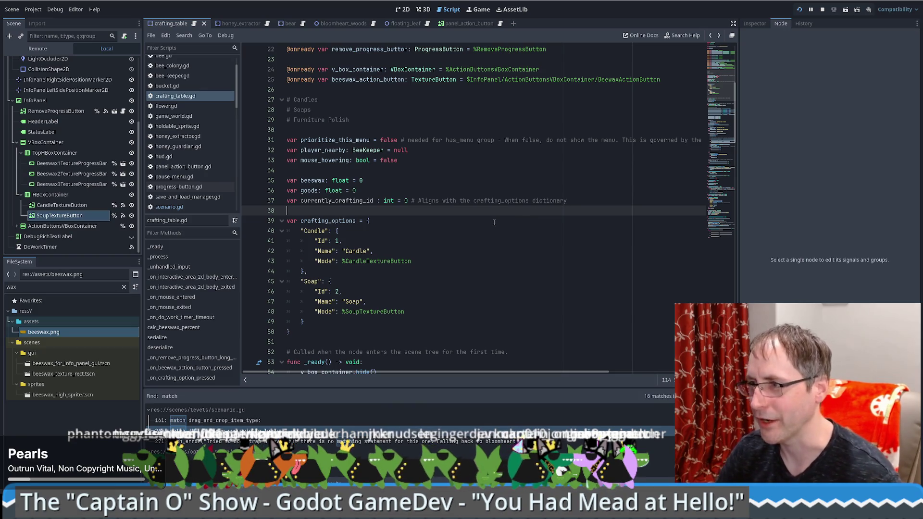
Rename the dictionary to crafting_options_dictionary and begin 'var crafting_options_enum =' on the line above
{"action": "key", "text": "Return"}
{"action": "type", "text": "var"}
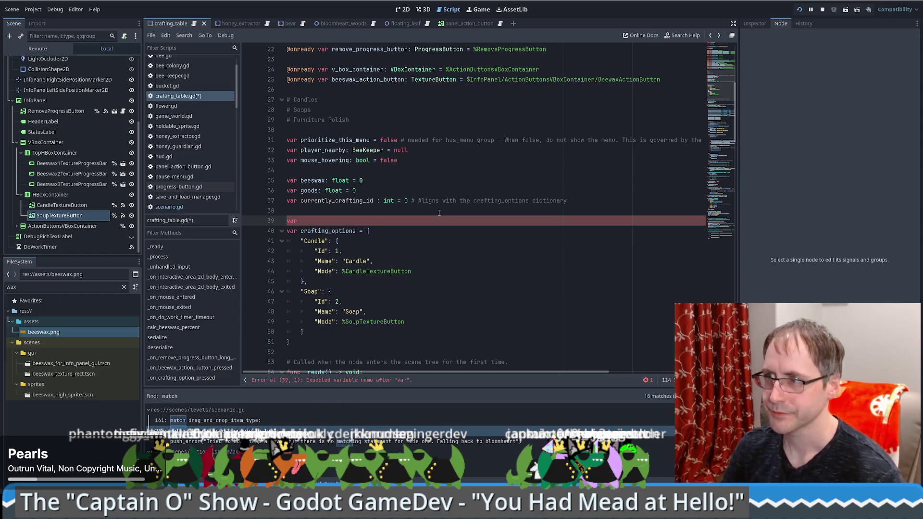
{"action": "left_click", "coordinate": [355, 231]}
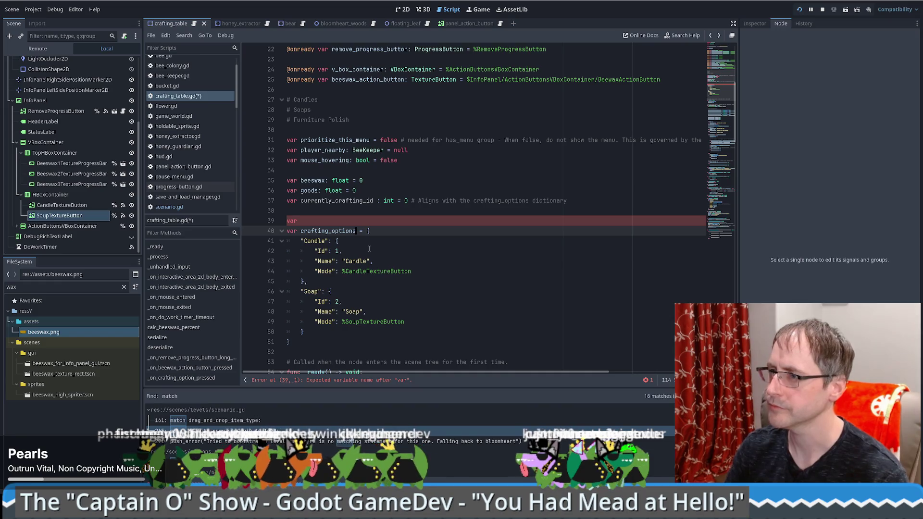
{"action": "type", "text": "_dictionary"}
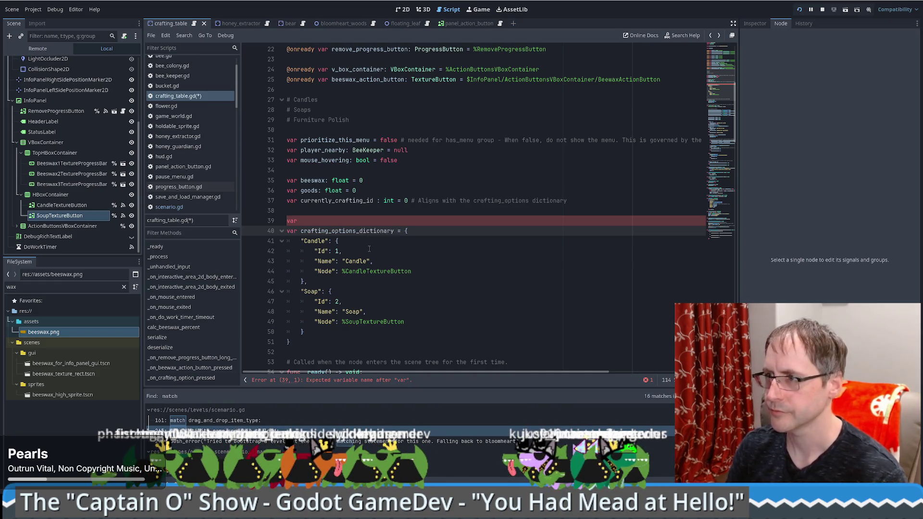
{"action": "key", "text": "Up"}
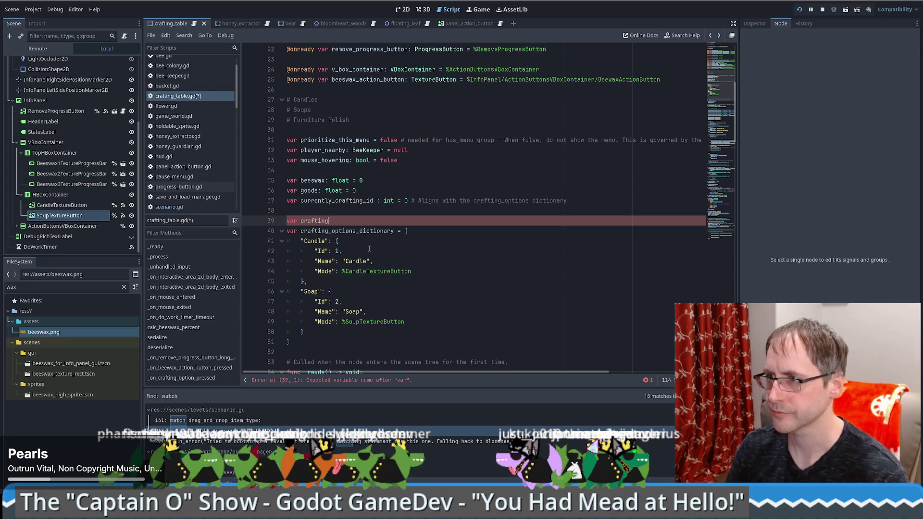
{"action": "type", "text": "_option"}
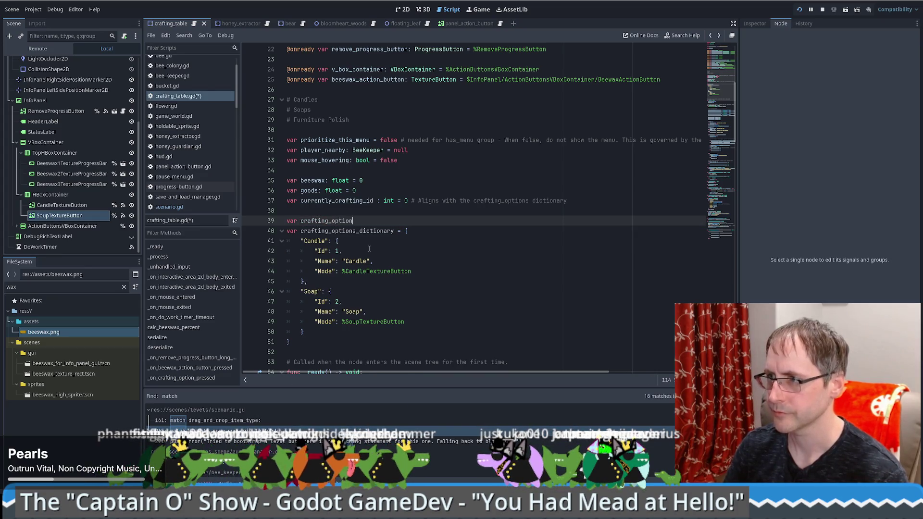
{"action": "type", "text": "s_enum ="}
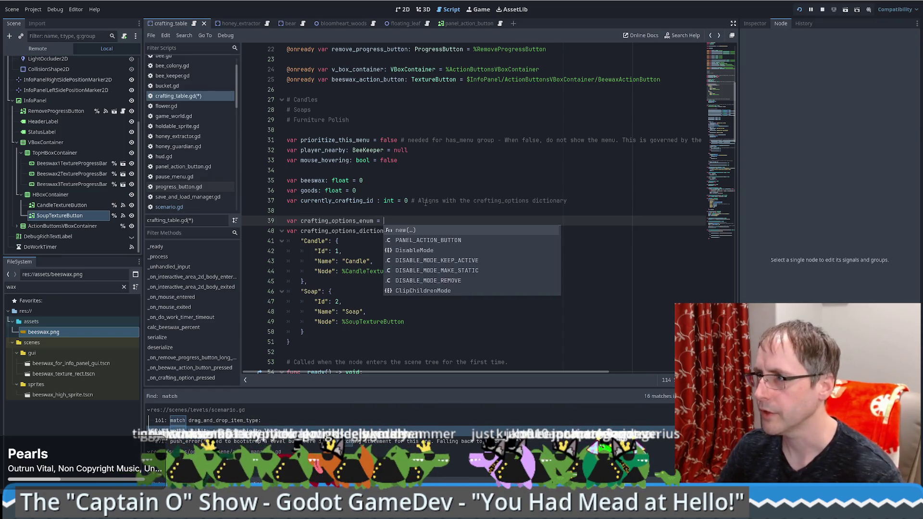
{"action": "scroll", "coordinate": [373, 182], "scroll_direction": "up", "scroll_amount": 1}
{"action": "left_click", "coordinate": [370, 183], "text": "ctrl"}
Paste BeeKeeper's Holding enum after crafting_options_enum and delete entries HONEY_LOW through BEESWAX
{"action": "scroll", "coordinate": [472, 221], "scroll_direction": "down", "scroll_amount": 8}
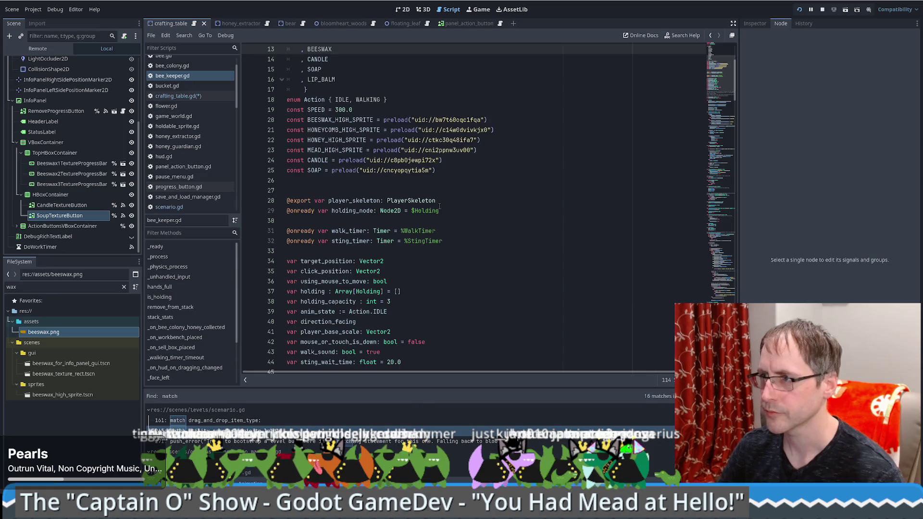
{"action": "scroll", "coordinate": [472, 221], "scroll_direction": "up", "scroll_amount": 7}
{"action": "scroll", "coordinate": [358, 146], "scroll_direction": "up", "scroll_amount": 1}
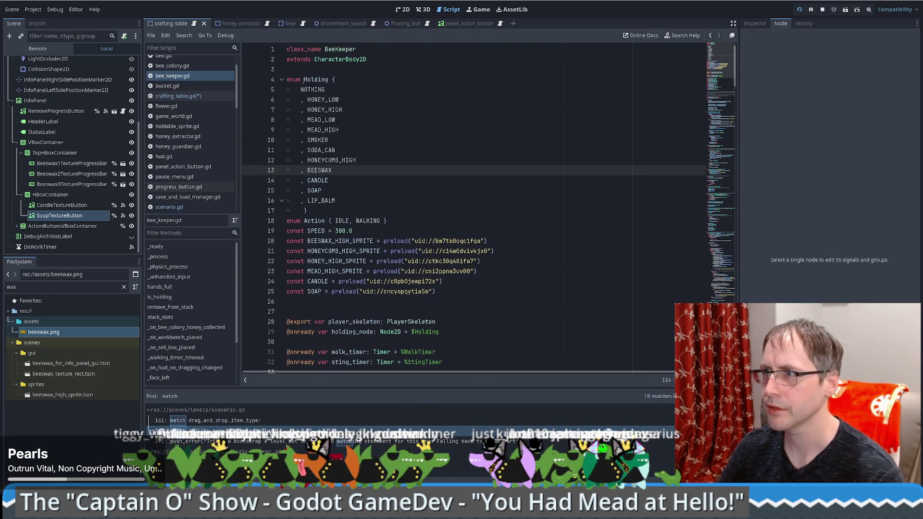
{"action": "mouse_move", "coordinate": [334, 79]}
{"action": "left_mouse_down"}
{"action": "mouse_move", "coordinate": [317, 214]}
{"action": "mouse_move", "coordinate": [349, 214]}
{"action": "left_mouse_up"}
{"action": "key", "text": "ctrl+c"}
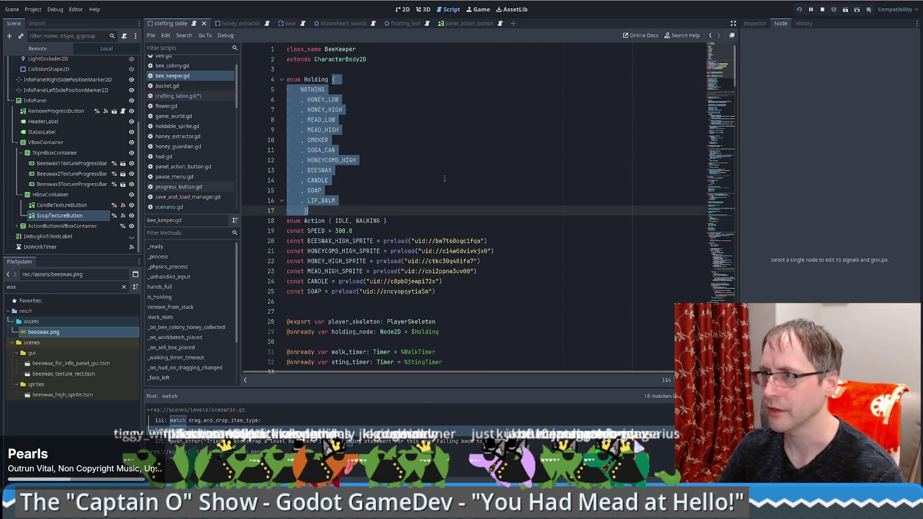
{"action": "key", "text": "alt+Left"}
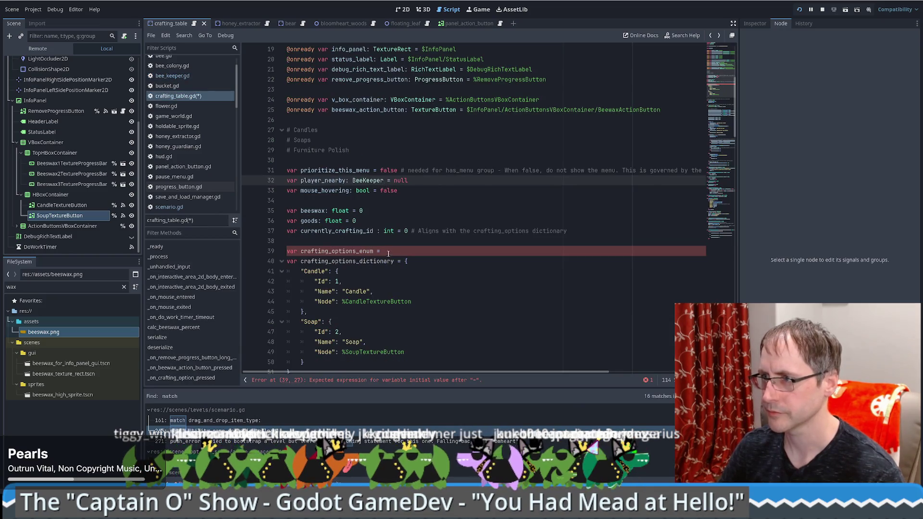
{"action": "key", "text": "ctrl+v"}
{"action": "mouse_move", "coordinate": [287, 240]}
{"action": "left_mouse_down"}
{"action": "mouse_move", "coordinate": [327, 244]}
{"action": "mouse_move", "coordinate": [341, 270]}
{"action": "mouse_move", "coordinate": [371, 290]}
{"action": "mouse_move", "coordinate": [378, 336]}
{"action": "mouse_move", "coordinate": [370, 322]}
{"action": "left_mouse_up"}
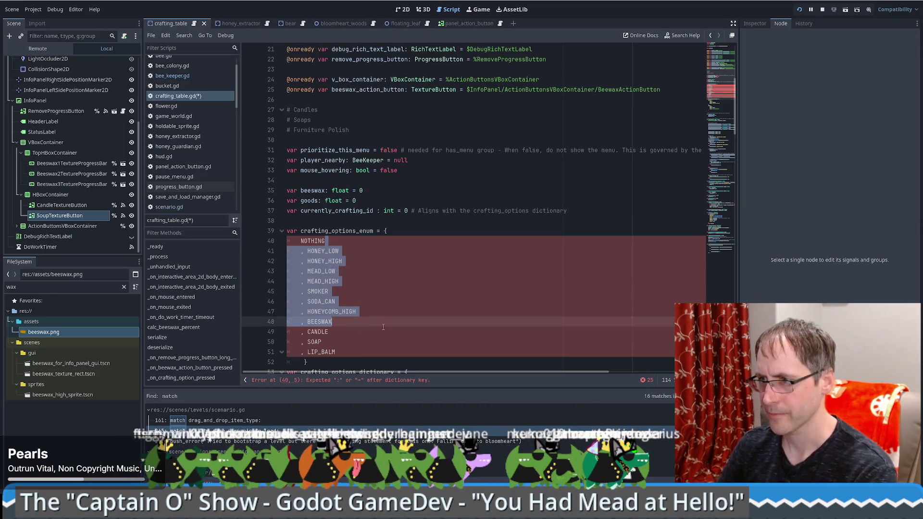
{"action": "key", "text": "Delete"}
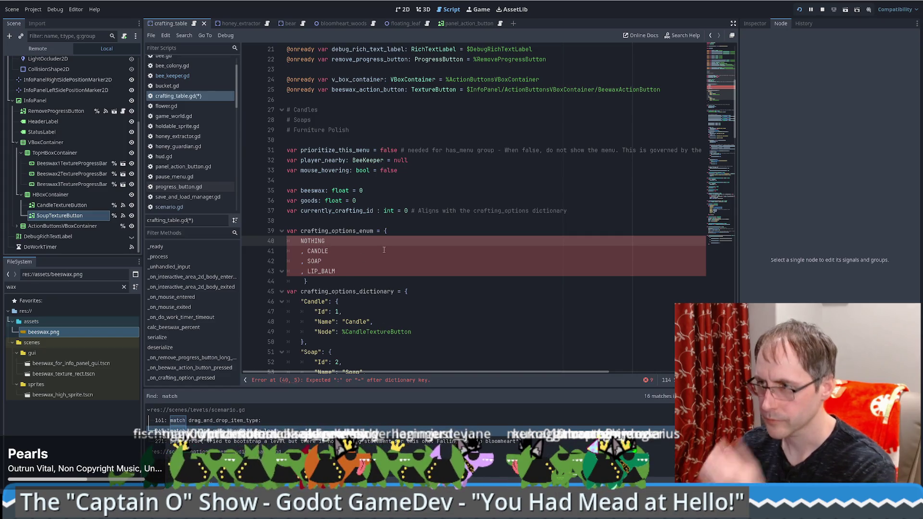
Compare against BeeKeeper's enum and replace var with enum on line 39
{"action": "left_click", "coordinate": [304, 282]}
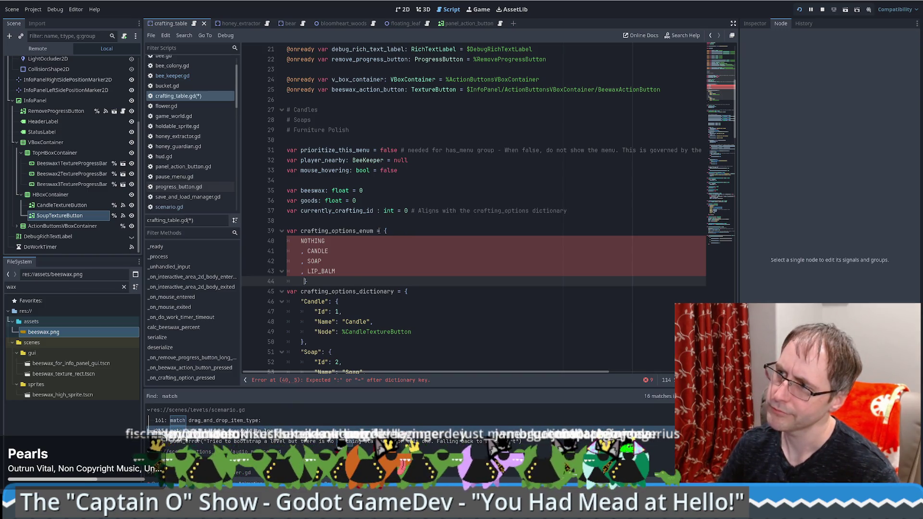
{"action": "scroll", "coordinate": [378, 231], "scroll_direction": "down", "scroll_amount": 5}
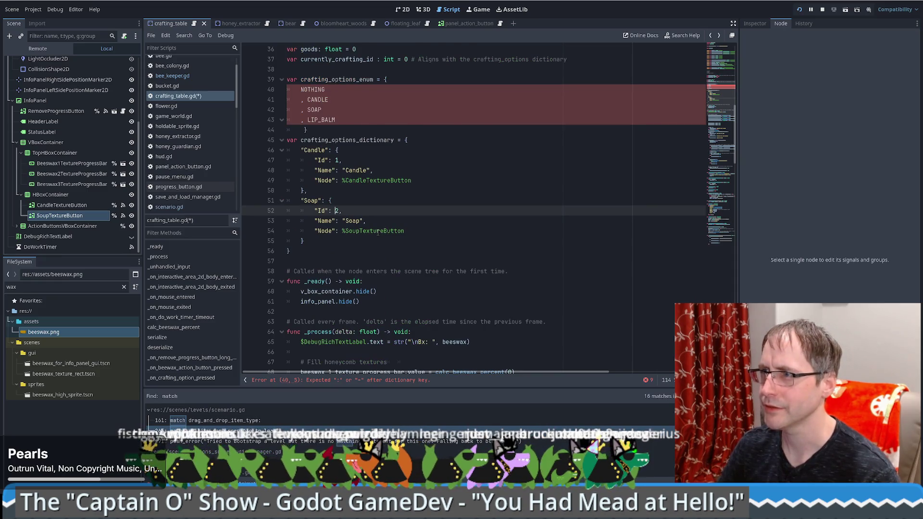
{"action": "scroll", "coordinate": [378, 231], "scroll_direction": "down", "scroll_amount": 13}
{"action": "scroll", "coordinate": [380, 231], "scroll_direction": "up", "scroll_amount": 18}
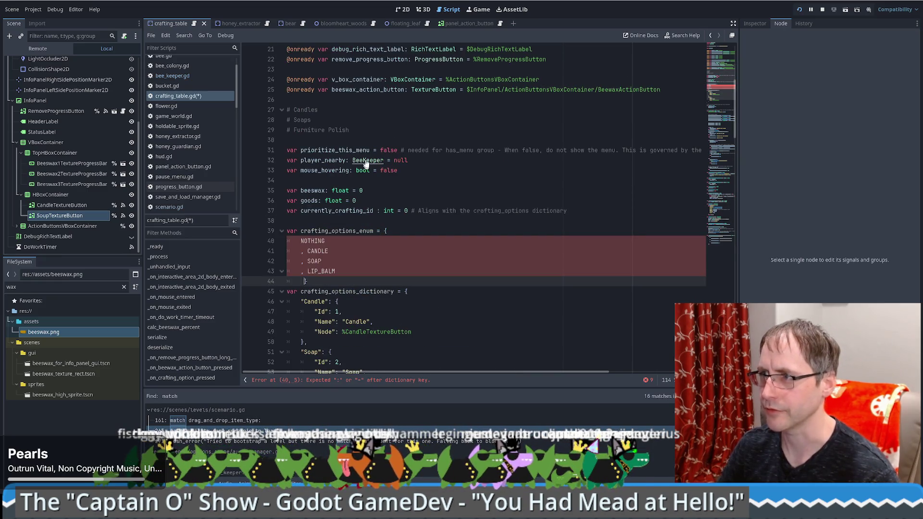
{"action": "left_click", "coordinate": [366, 163], "text": "ctrl"}
{"action": "key", "text": "alt+Left"}
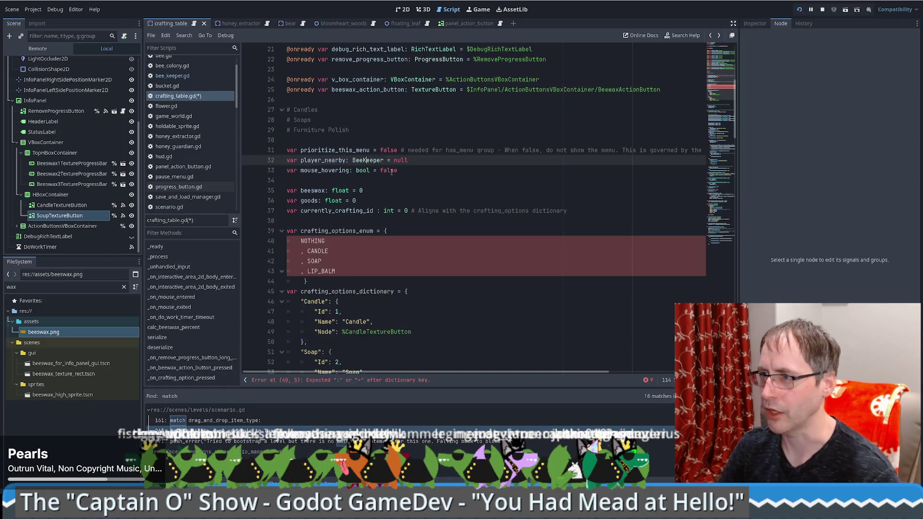
{"action": "double_click", "coordinate": [290, 231]}
{"action": "type", "text": "enum"}
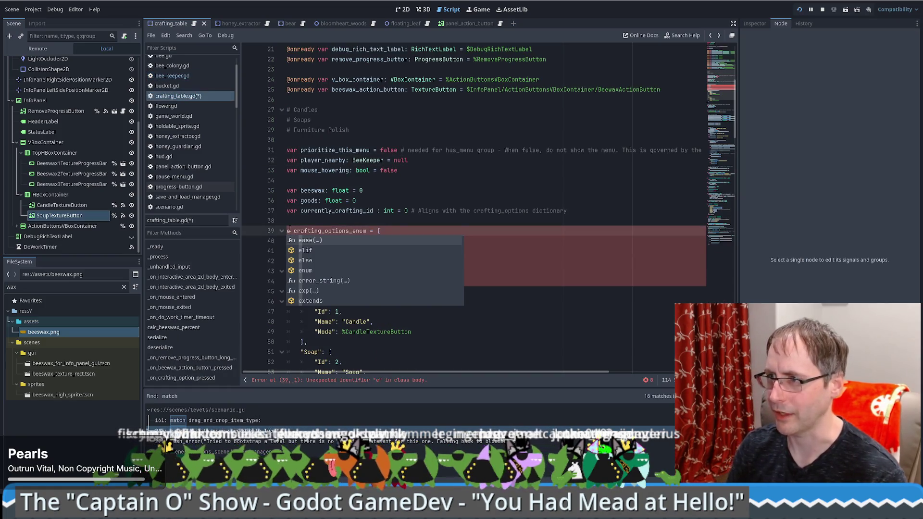
{"action": "key", "text": "Escape"}
Correct the enum declaration against bee_keeper.gd's syntax and save crafting_table.gd
{"action": "left_click", "coordinate": [492, 200]}
{"action": "left_click", "coordinate": [457, 180]}
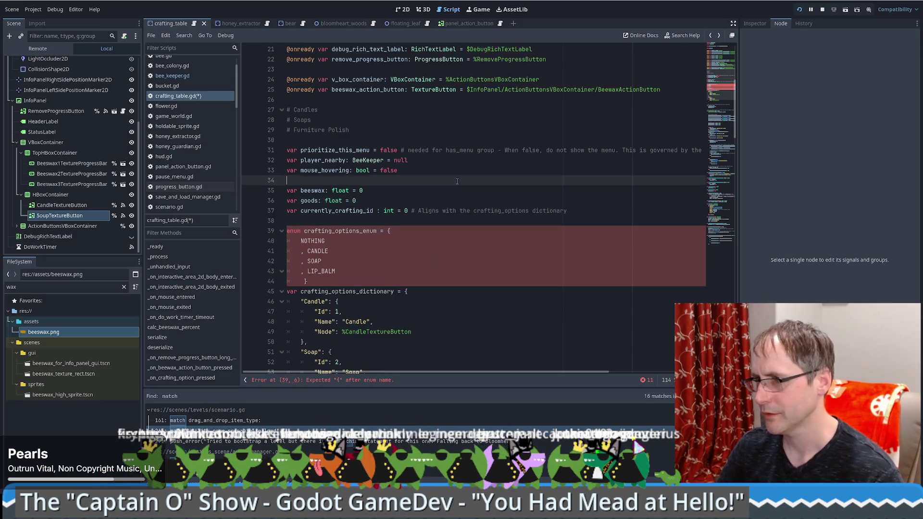
{"action": "left_click", "coordinate": [414, 232]}
{"action": "type", "text": "s"}
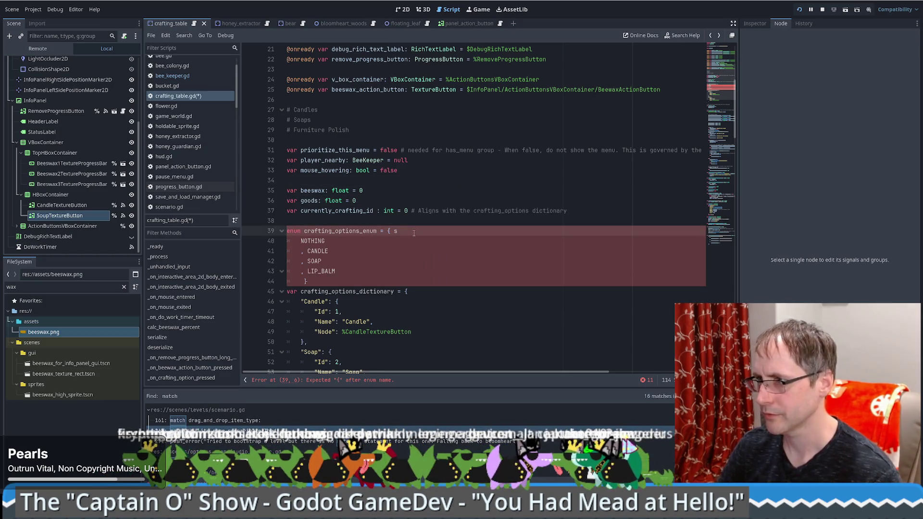
{"action": "scroll", "coordinate": [409, 232], "scroll_direction": "down", "scroll_amount": 5}
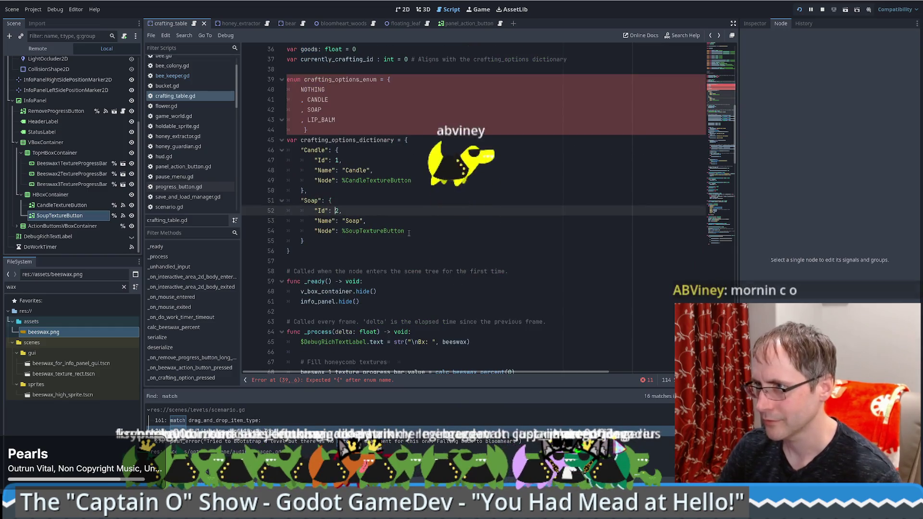
{"action": "scroll", "coordinate": [380, 227], "scroll_direction": "up", "scroll_amount": 5}
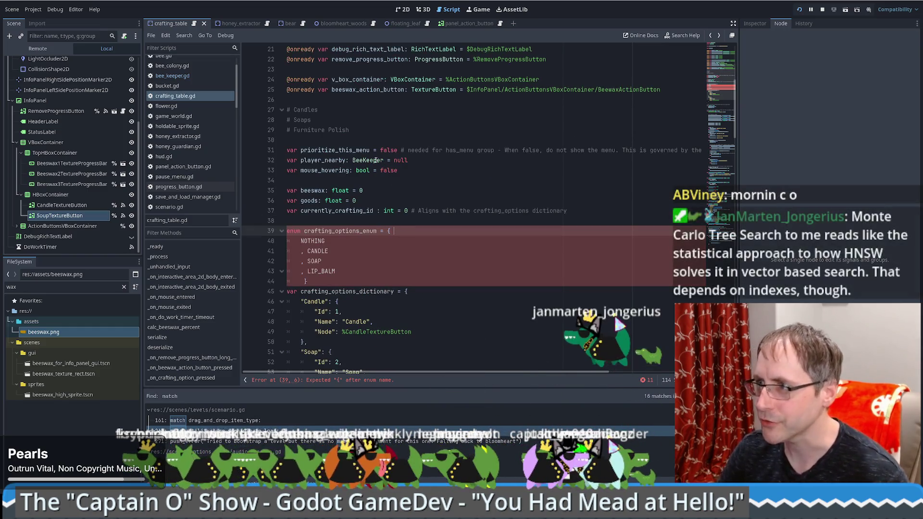
{"action": "left_click", "coordinate": [172, 76]}
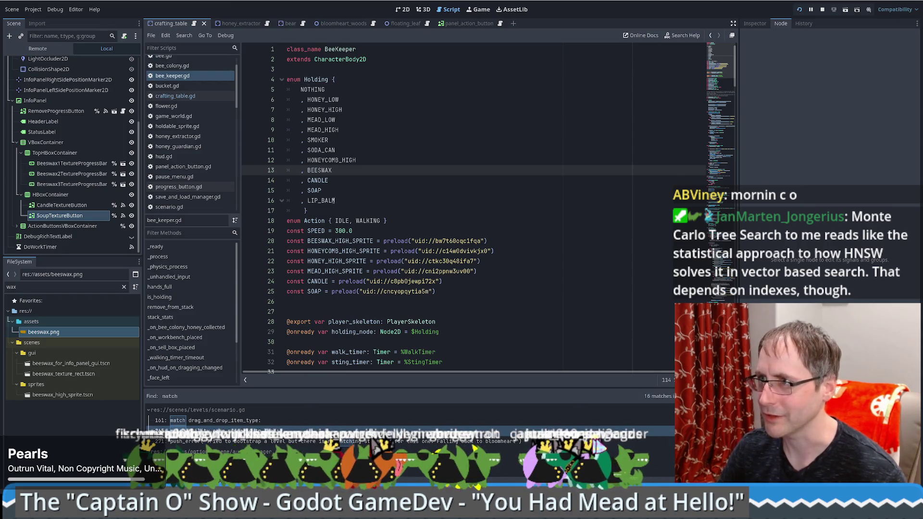
{"action": "key", "text": "alt+Left"}
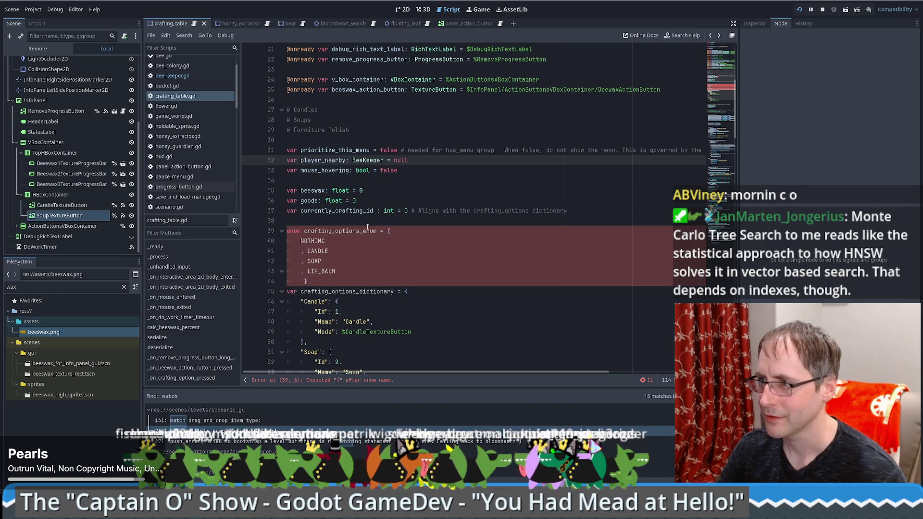
{"action": "left_click", "coordinate": [382, 231]}
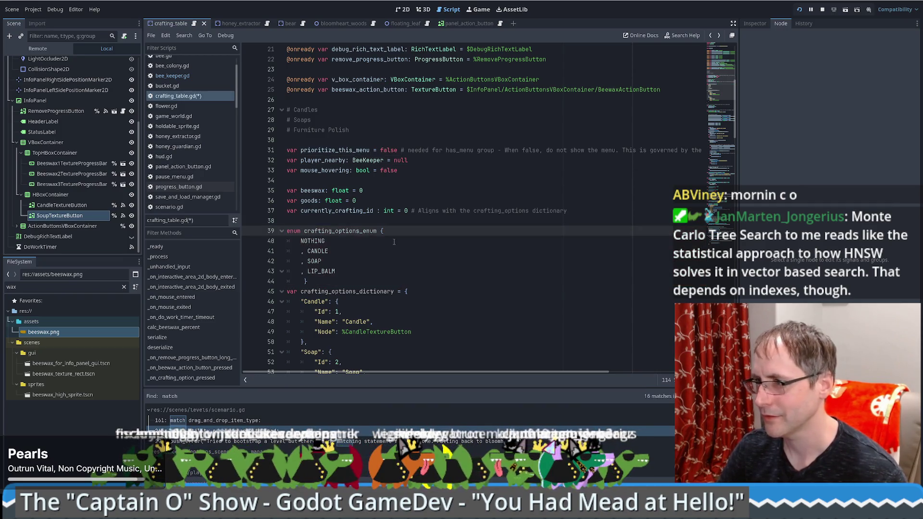
{"action": "key", "text": "ctrl+s"}
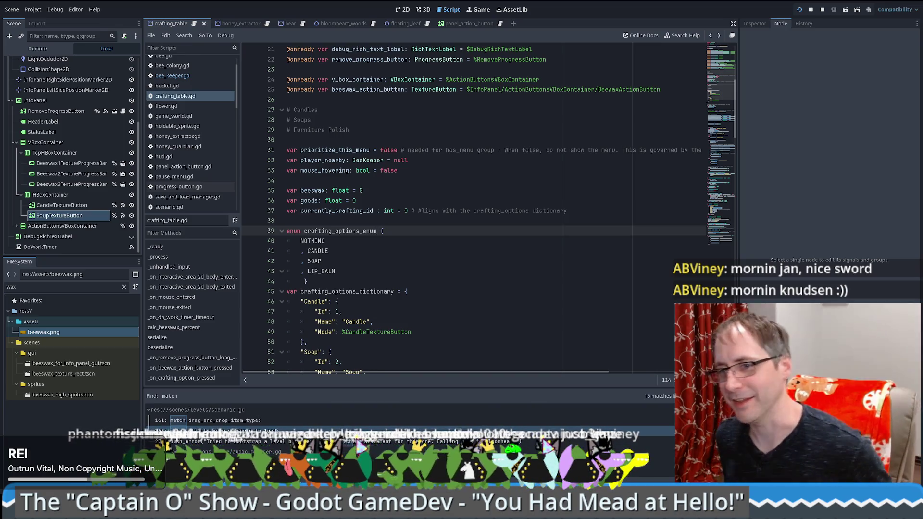
{"action": "left_click", "coordinate": [524, 263]}
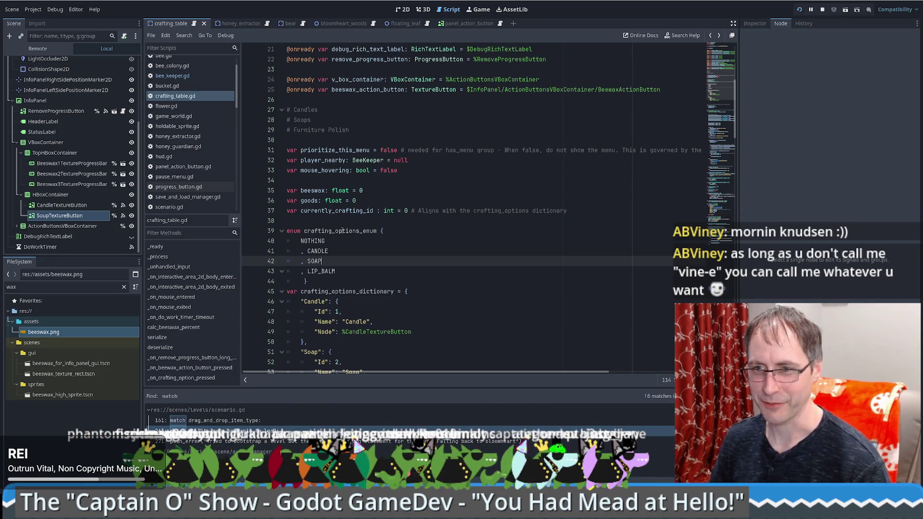
Change the Candle entry's Id from 1 to crafting_options_enum.CANDLE
{"action": "left_click", "coordinate": [349, 241]}
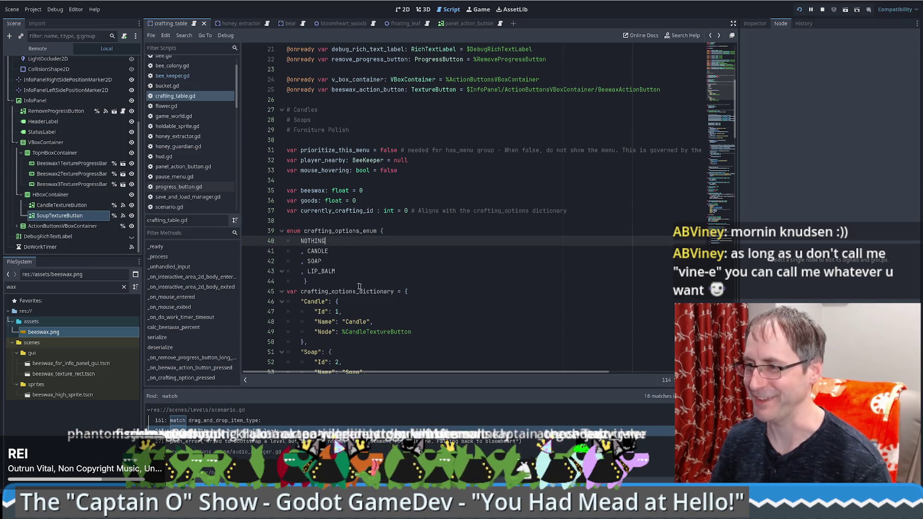
{"action": "double_click", "coordinate": [340, 230]}
{"action": "key", "text": "ctrl+c"}
{"action": "scroll", "coordinate": [339, 144], "scroll_direction": "down", "scroll_amount": 6}
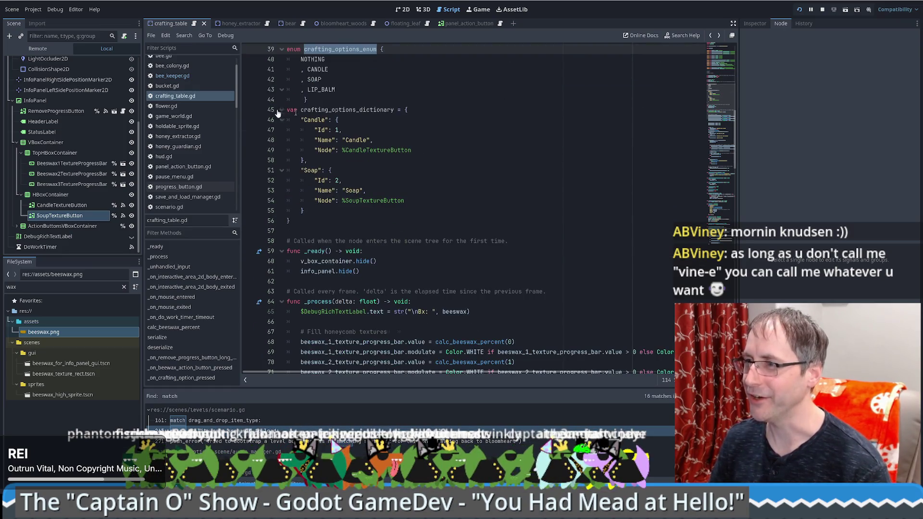
{"action": "double_click", "coordinate": [338, 130]}
{"action": "key", "text": "ctrl+v"}
{"action": "type", "text": "."}
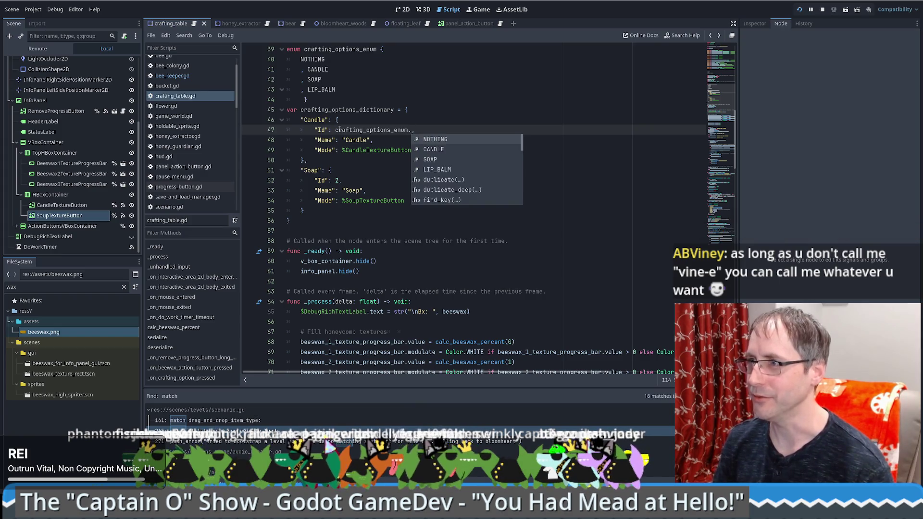
{"action": "key", "text": "Down"}
{"action": "key", "text": "Return"}
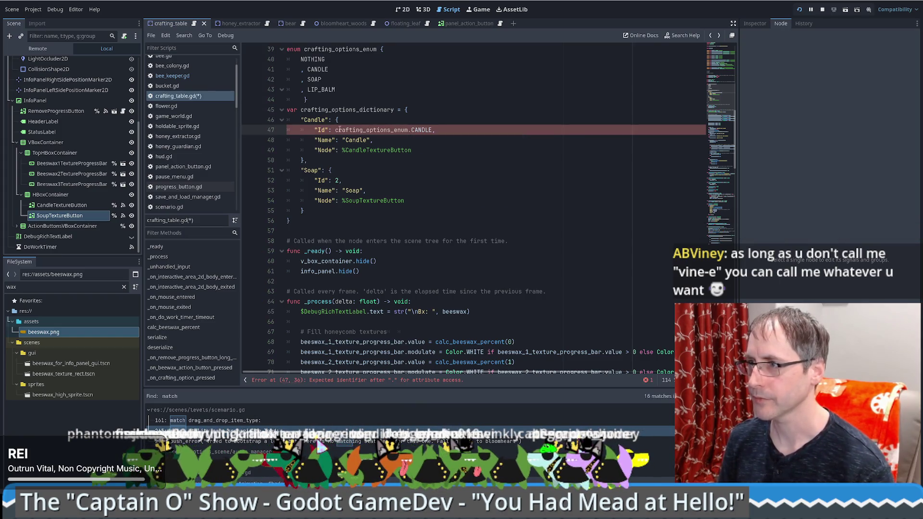
Change the Soap entry's Id from 2 to crafting_options_enum.SOAP
{"action": "left_click", "coordinate": [335, 130], "text": "shift"}
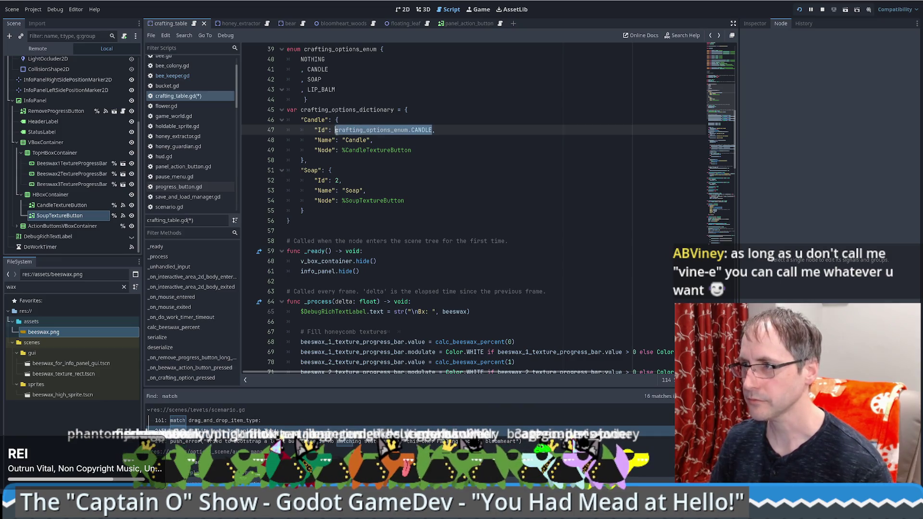
{"action": "key", "text": "ctrl+c"}
{"action": "double_click", "coordinate": [338, 180]}
{"action": "key", "text": "ctrl+v"}
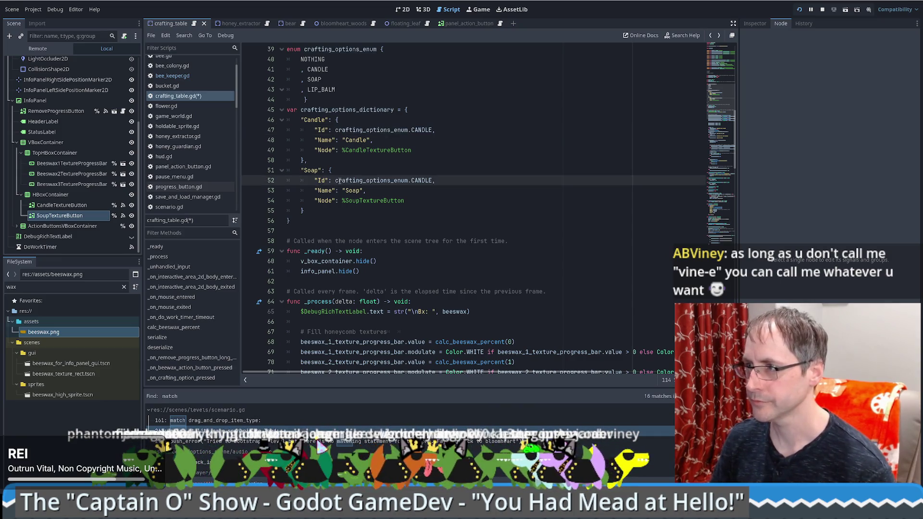
{"action": "key", "text": "ctrl+BackSpace"}
{"action": "type", "text": "SOAP"}
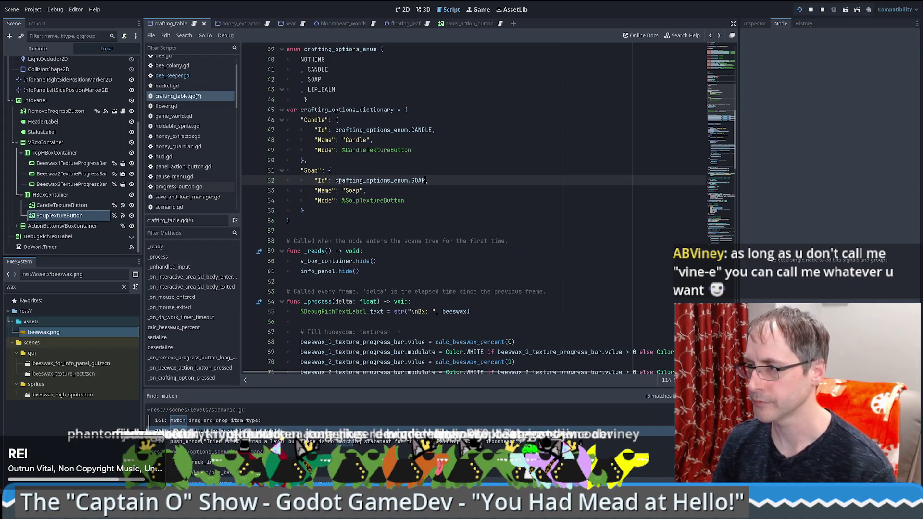
{"action": "scroll", "coordinate": [389, 215], "scroll_direction": "up", "scroll_amount": 5}
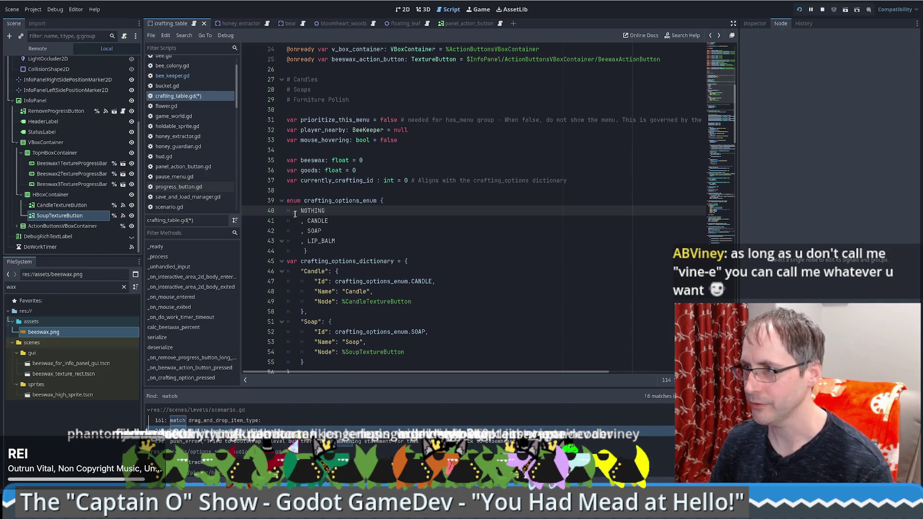
Type currently_crafting_id as crafting_options_enum with default crafting_options_enum.NOTHING
{"action": "double_click", "coordinate": [342, 200]}
{"action": "key", "text": "ctrl+c"}
{"action": "double_click", "coordinate": [389, 180]}
{"action": "key", "text": "ctrl+v"}
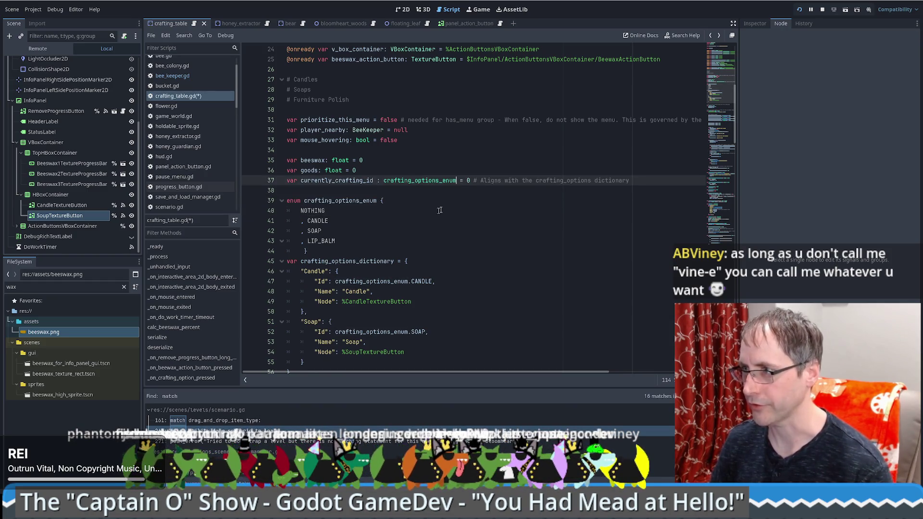
{"action": "double_click", "coordinate": [467, 180]}
{"action": "key", "text": "ctrl+v"}
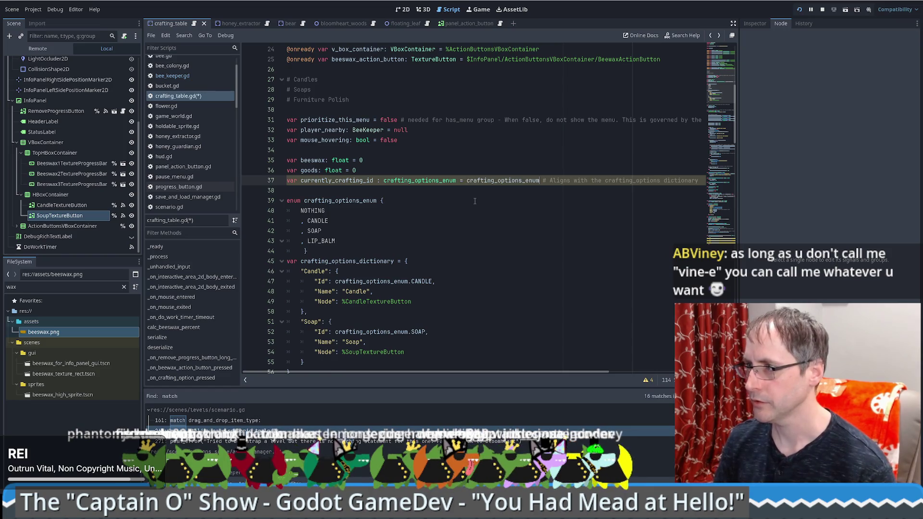
{"action": "type", "text": ".NOTHING"}
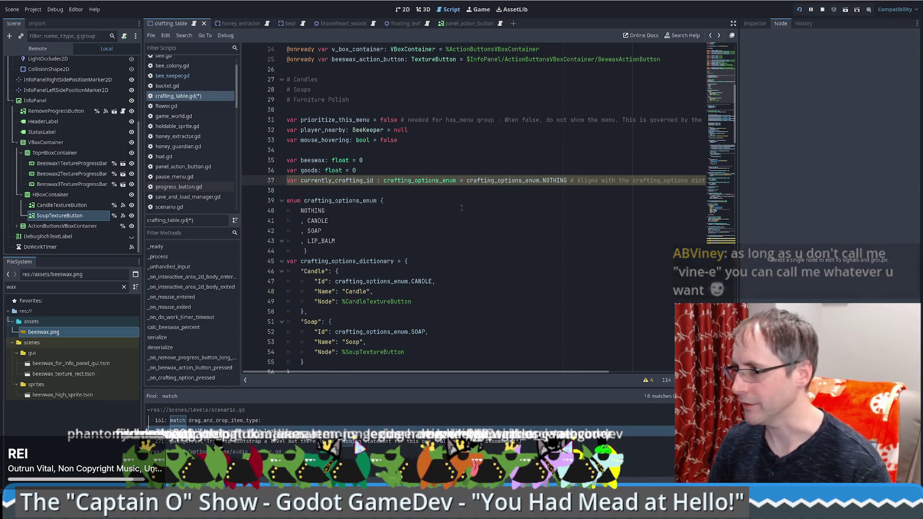
Delete the trailing comment from the currently_crafting_id declaration on line 37
{"action": "key", "text": "shift+End"}
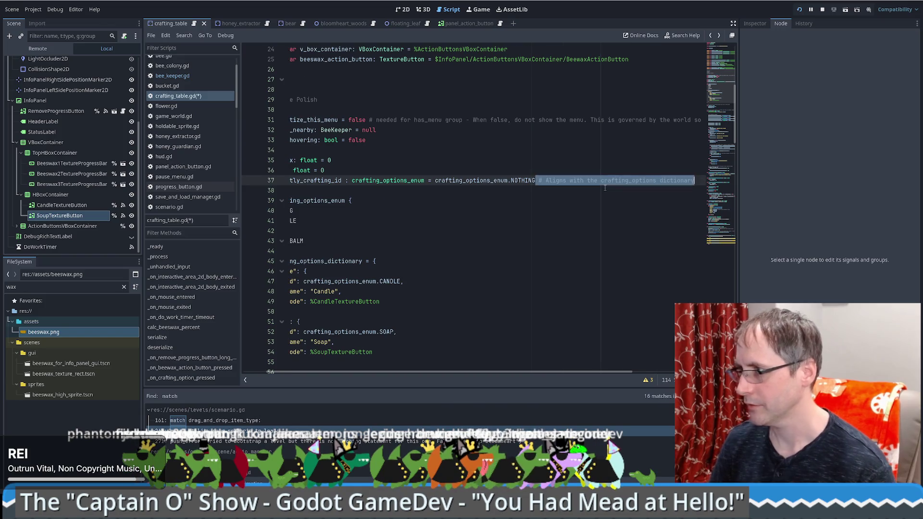
{"action": "key", "text": "Delete"}
{"action": "scroll", "coordinate": [463, 301], "scroll_direction": "down", "scroll_amount": 2}
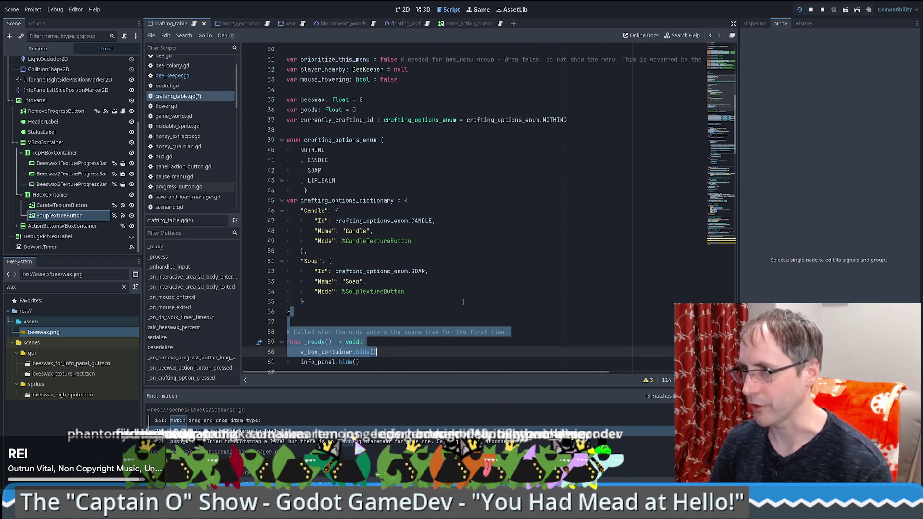
{"action": "left_click", "coordinate": [463, 294]}
{"action": "scroll", "coordinate": [274, 256], "scroll_direction": "up", "scroll_amount": 4}
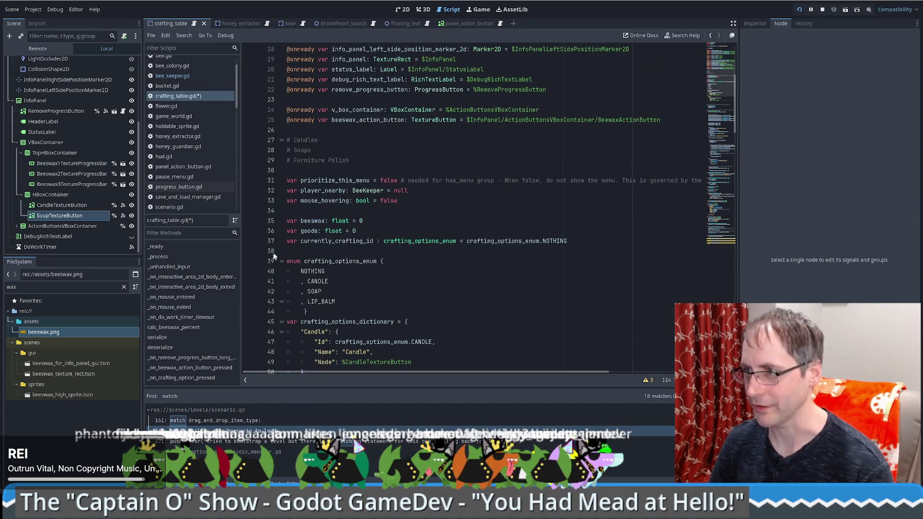
{"action": "double_click", "coordinate": [337, 241]}
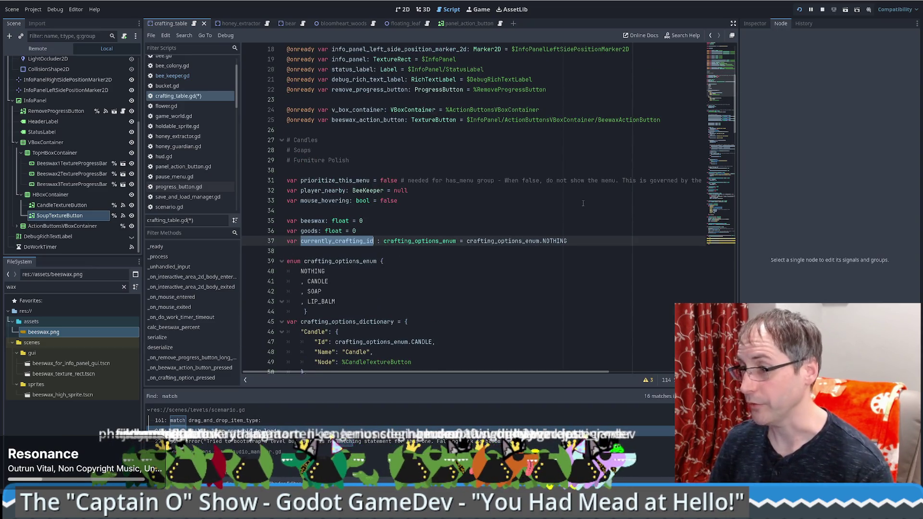
{"action": "scroll", "coordinate": [583, 203], "scroll_direction": "down", "scroll_amount": 9}
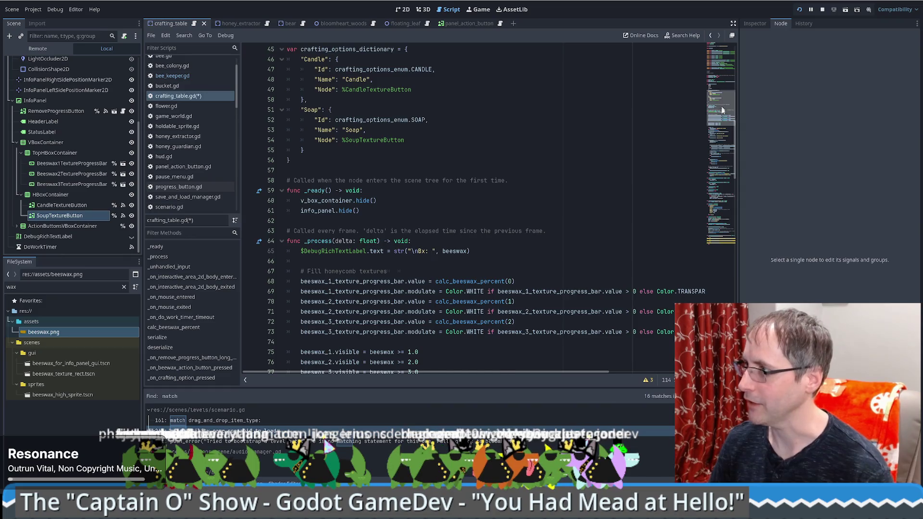
{"action": "left_click", "coordinate": [723, 240]}
Change the first match pattern from 1 to crafting_options_enum.CANDLE
{"action": "left_click", "coordinate": [334, 293]}
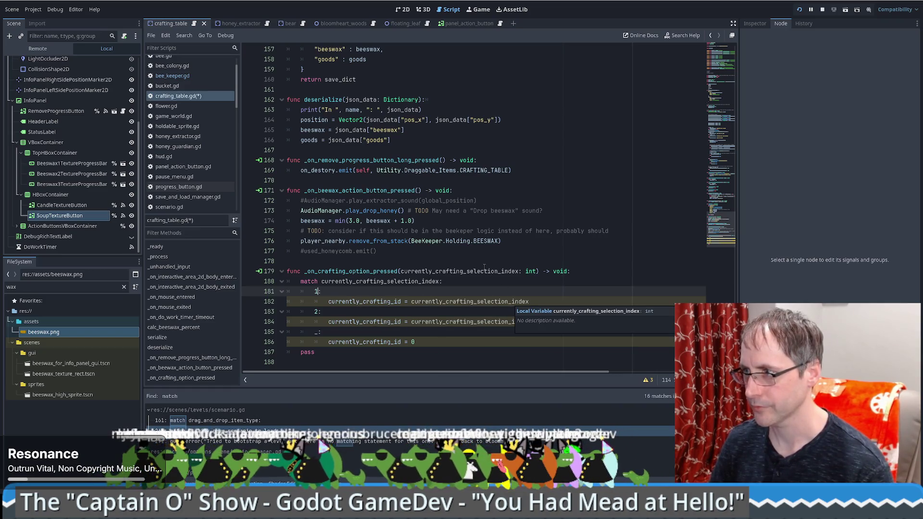
{"action": "key", "text": "BackSpace"}
{"action": "type", "text": "currently_crafting_id"}
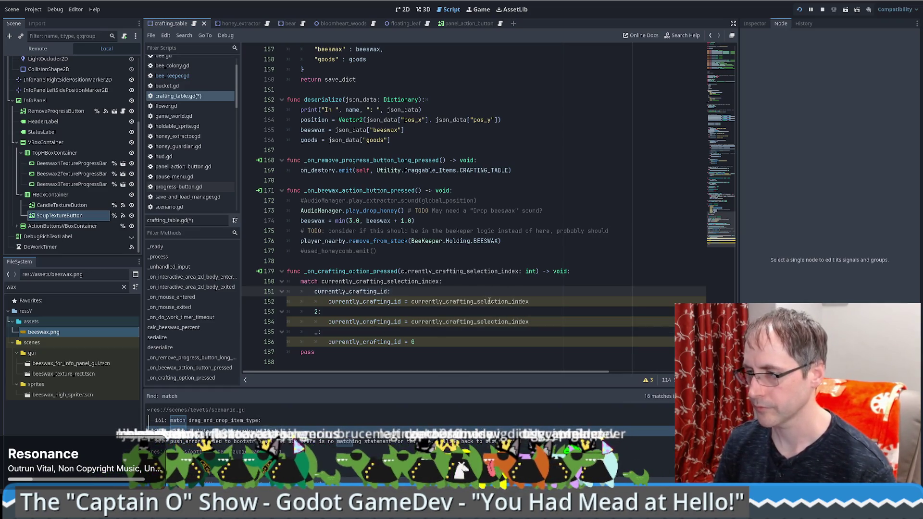
{"action": "key", "text": "ctrl+BackSpace"}
{"action": "key", "text": "ctrl+grave"}
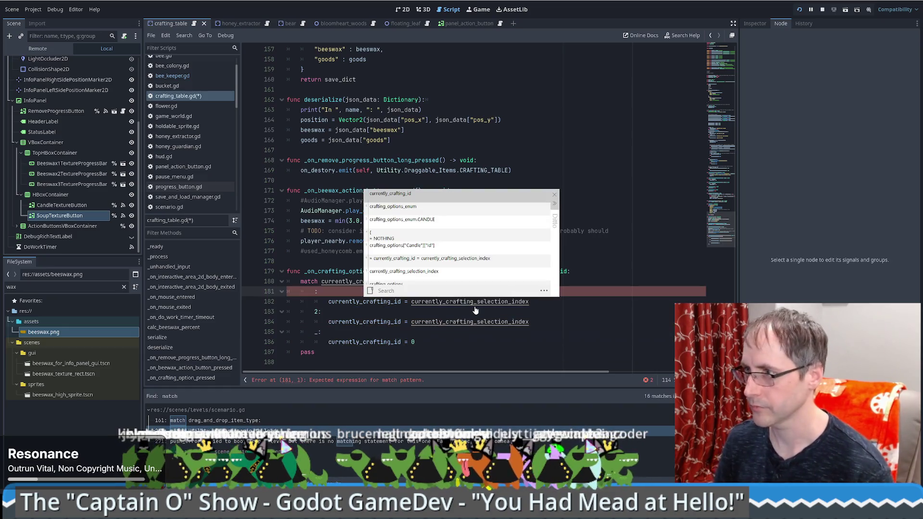
{"action": "key", "text": "Down"}
{"action": "key", "text": "Return"}
{"action": "type", "text": ".c"}
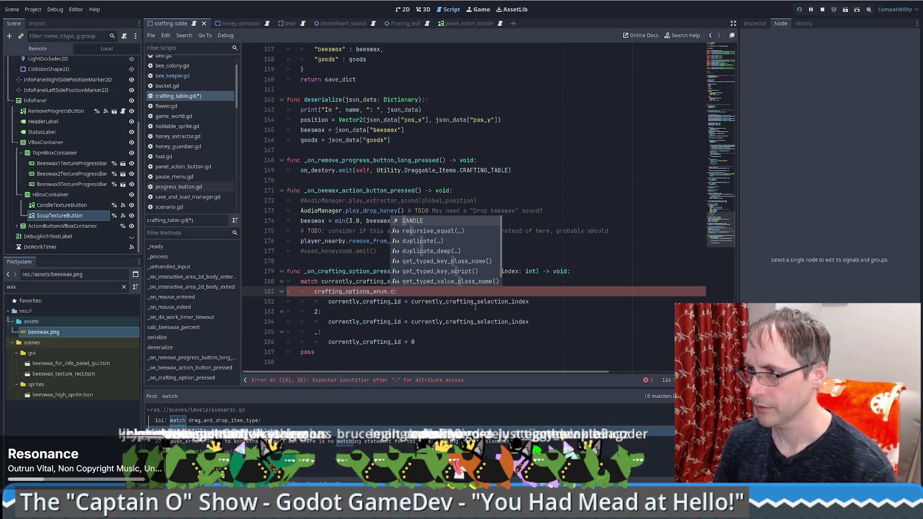
{"action": "key", "text": "Return"}
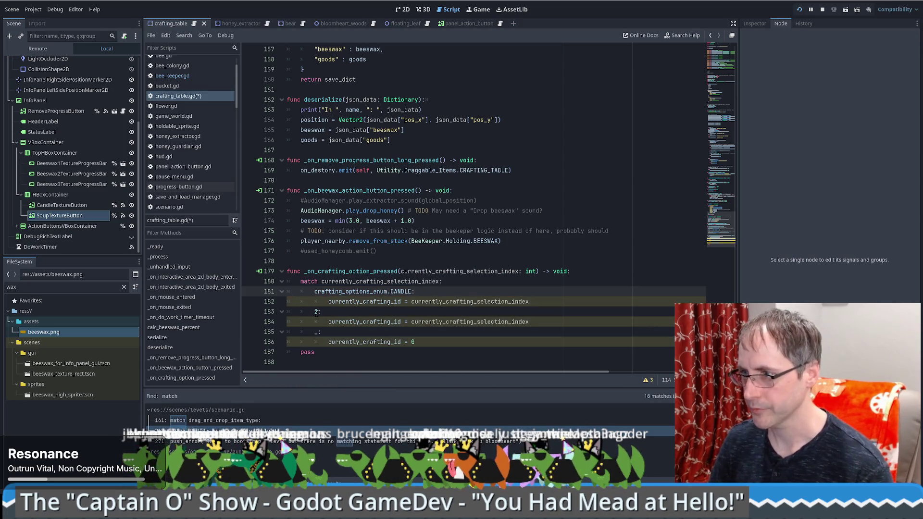
Replace the second pattern's 2 with an enum value and the default branch's 0 with crafting_options_enum.NOTHING
{"action": "left_click", "coordinate": [317, 313]}
{"action": "left_click_drag", "start_coordinate": [314, 291], "coordinate": [412, 291]}
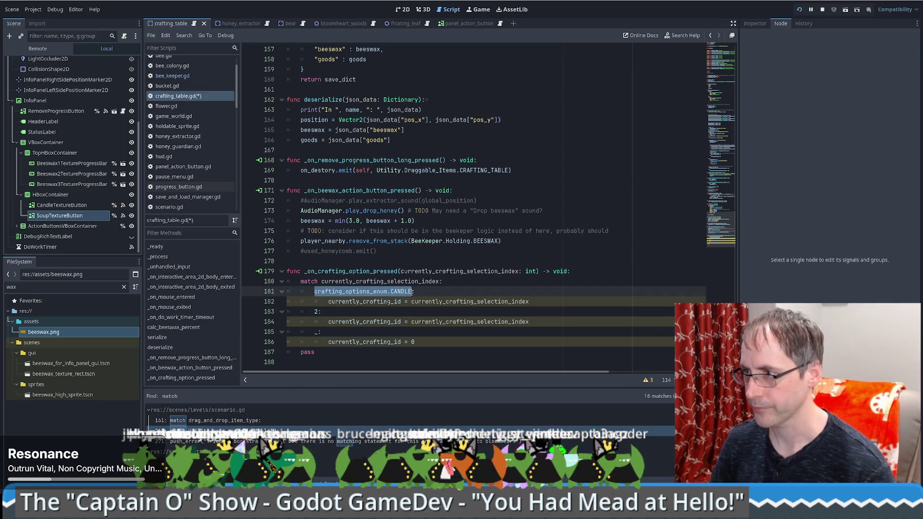
{"action": "key", "text": "ctrl+c"}
{"action": "double_click", "coordinate": [316, 312]}
{"action": "key", "text": "ctrl+v"}
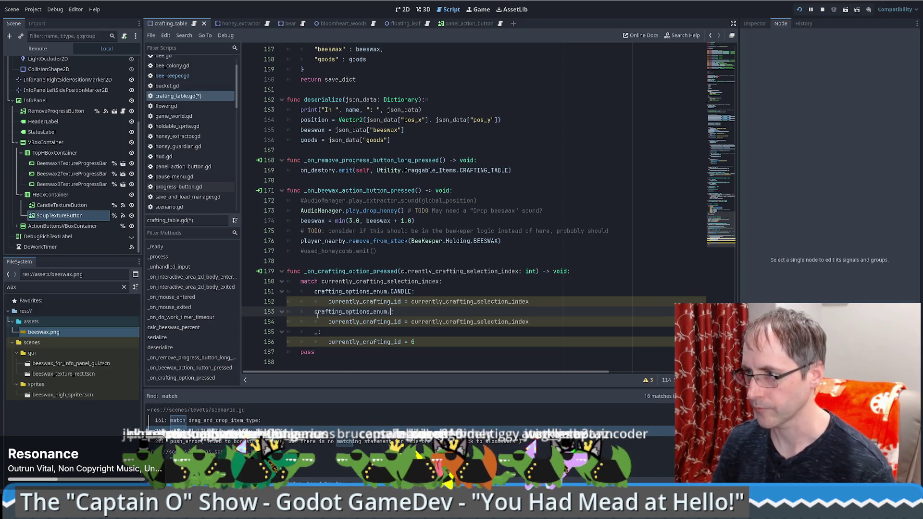
{"action": "type", "text": "OU"}
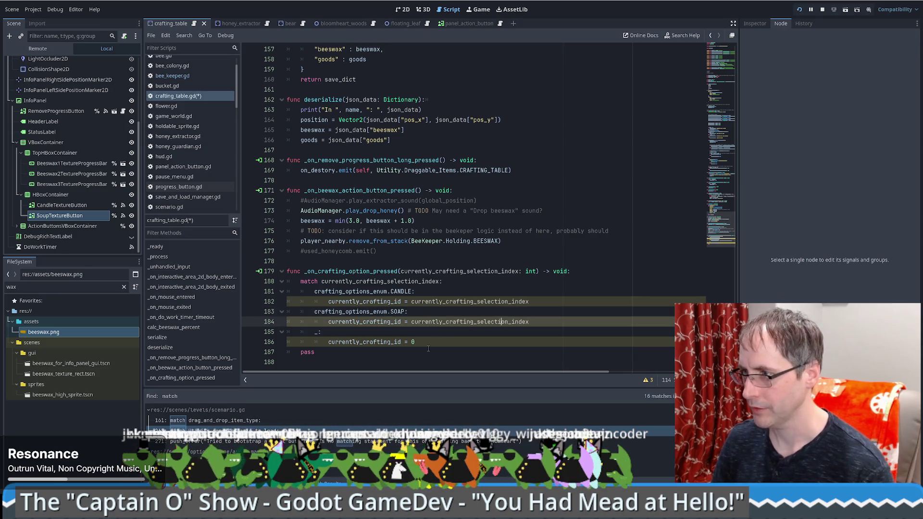
{"action": "left_click", "coordinate": [412, 341]}
{"action": "key", "text": "ctrl+v"}
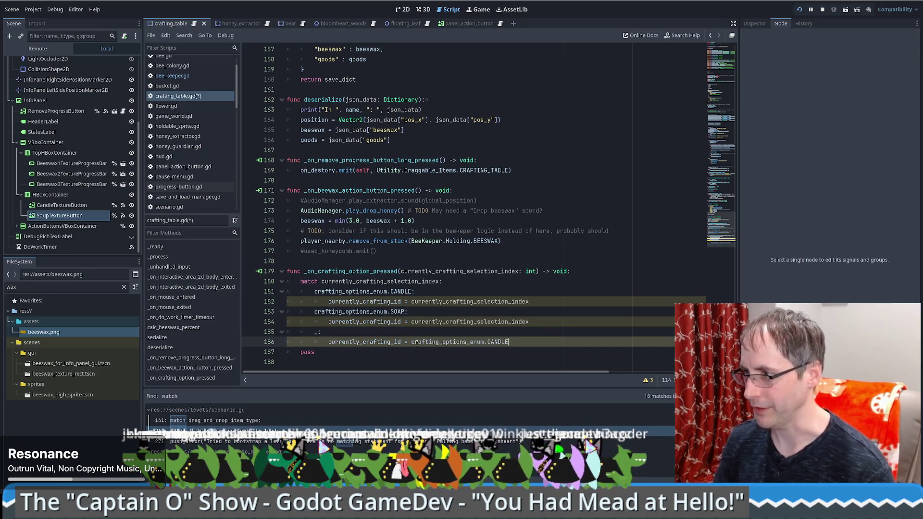
{"action": "type", "text": "O"}
{"action": "key", "text": "Return"}
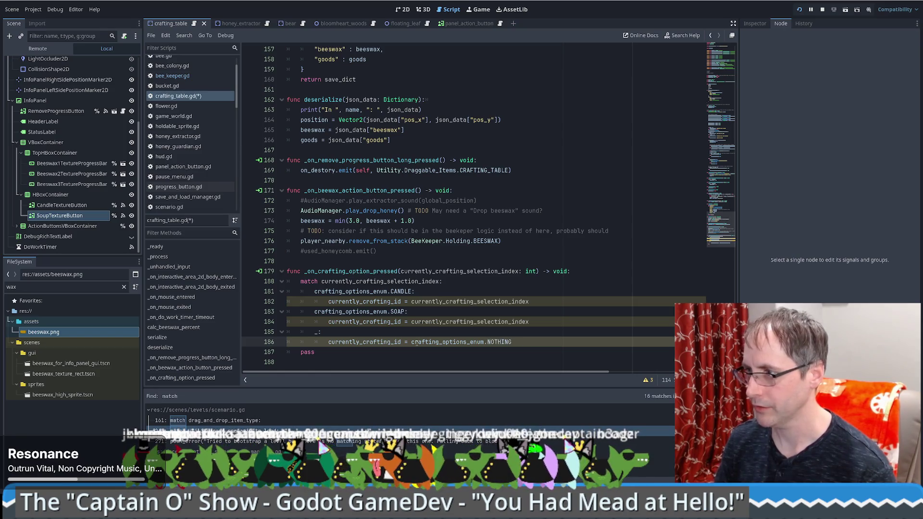
Assign crafting_options_enum.CANDLE and crafting_options_enum.SOAP in the first two branches, then save
{"action": "left_click", "coordinate": [418, 301]}
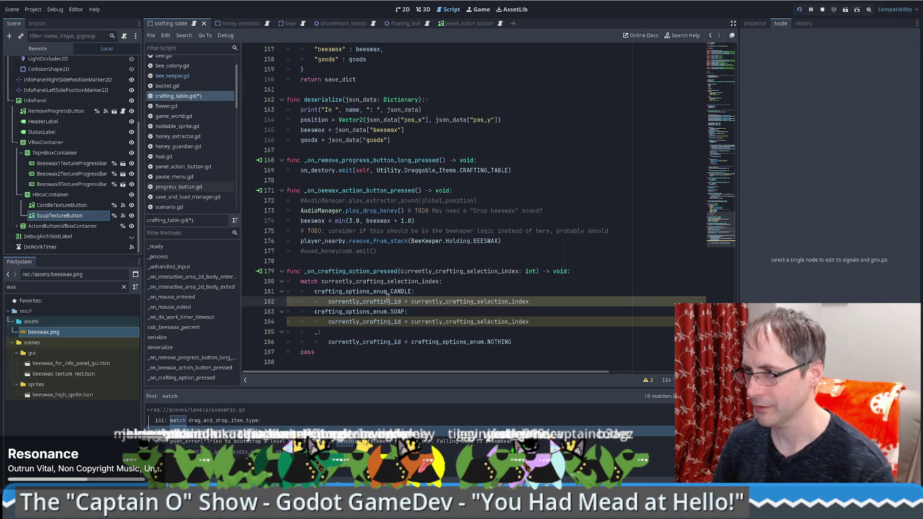
{"action": "left_click_drag", "start_coordinate": [315, 291], "coordinate": [529, 302]}
{"action": "key", "text": "ctrl+v"}
{"action": "left_click_drag", "start_coordinate": [412, 321], "coordinate": [570, 325]}
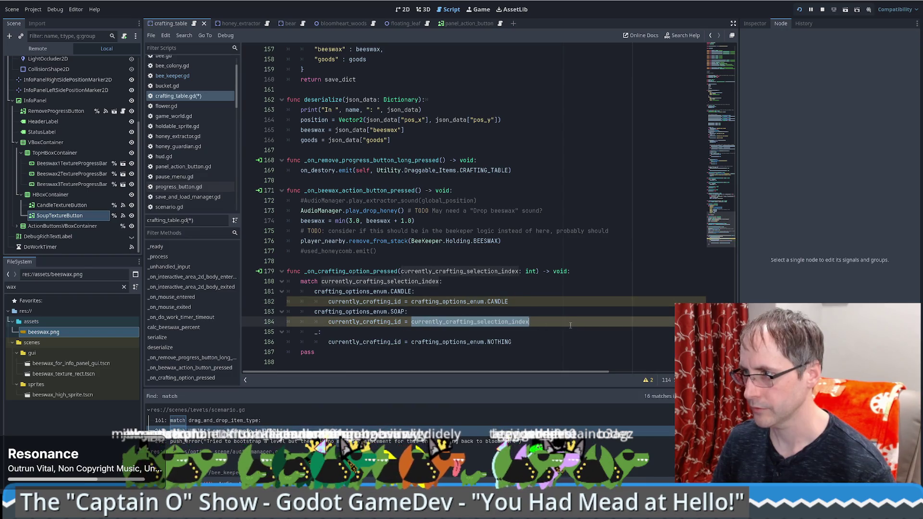
{"action": "key", "text": "ctrl+v"}
{"action": "double_click", "coordinate": [502, 324]}
{"action": "type", "text": "SOAP"}
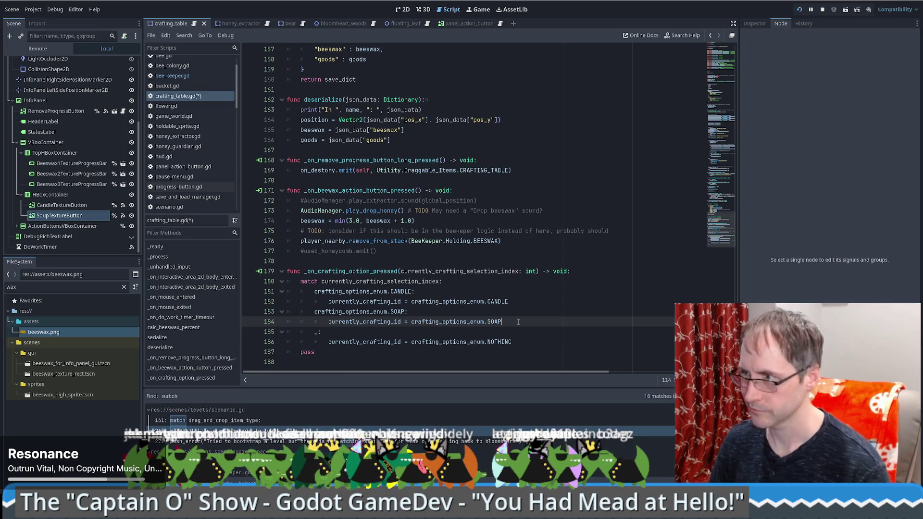
{"action": "key", "text": "ctrl+s"}
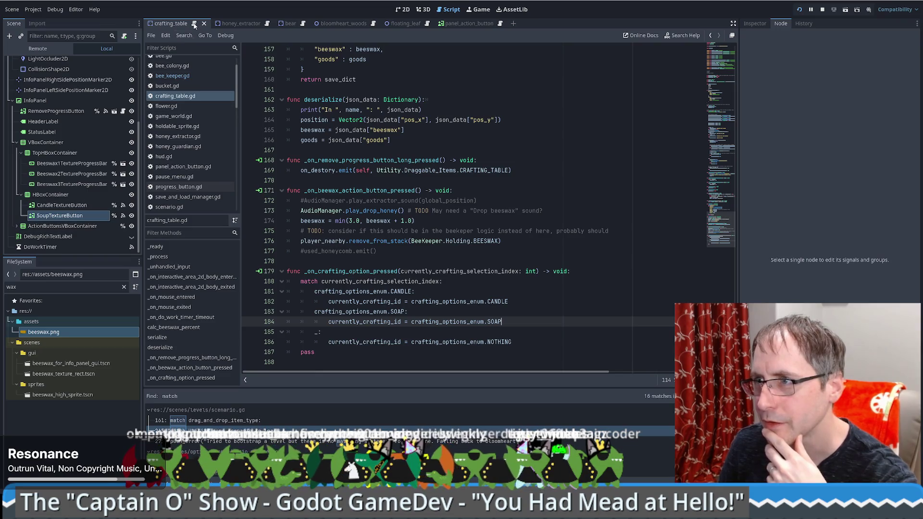
Select the CandleTextureButton in the 2D view and open its pressed-signal connection options
{"action": "left_click", "coordinate": [403, 9]}
{"action": "left_click", "coordinate": [464, 246]}
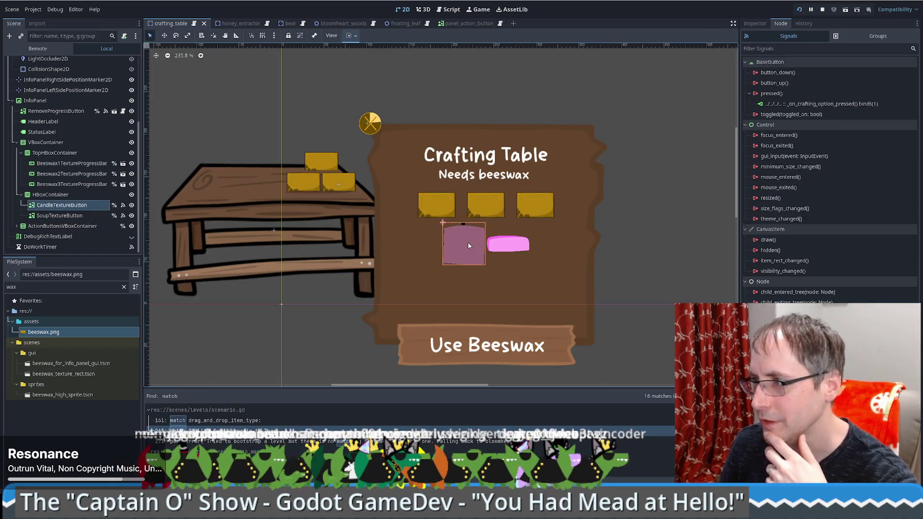
{"action": "double_click", "coordinate": [800, 104]}
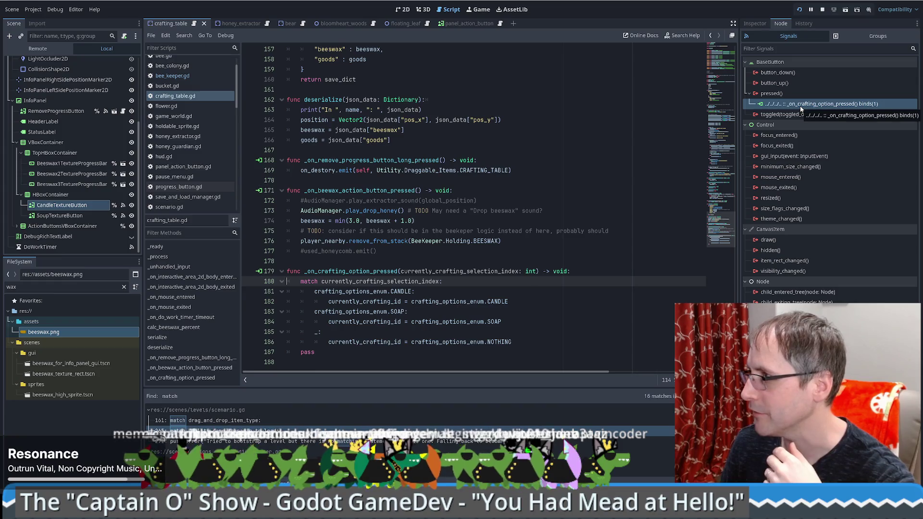
{"action": "right_click", "coordinate": [801, 109]}
{"action": "left_click", "coordinate": [813, 111]}
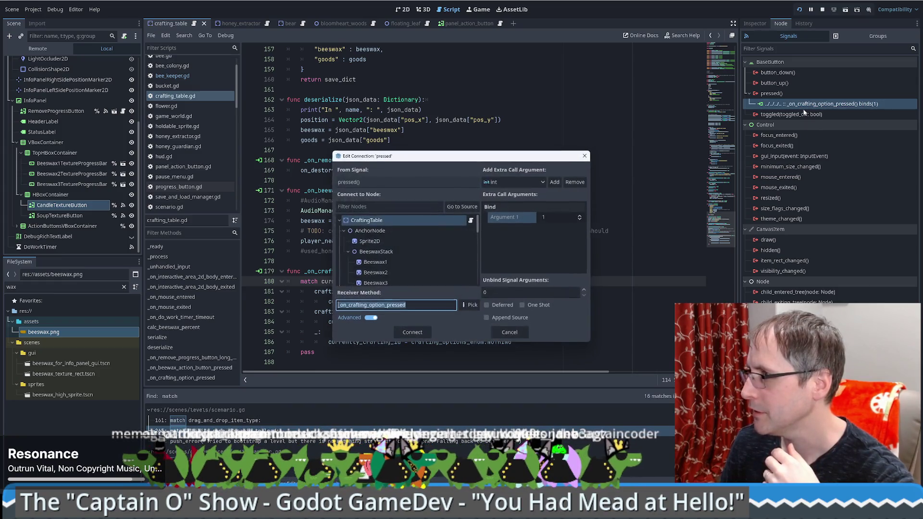
{"action": "left_click", "coordinate": [543, 182]}
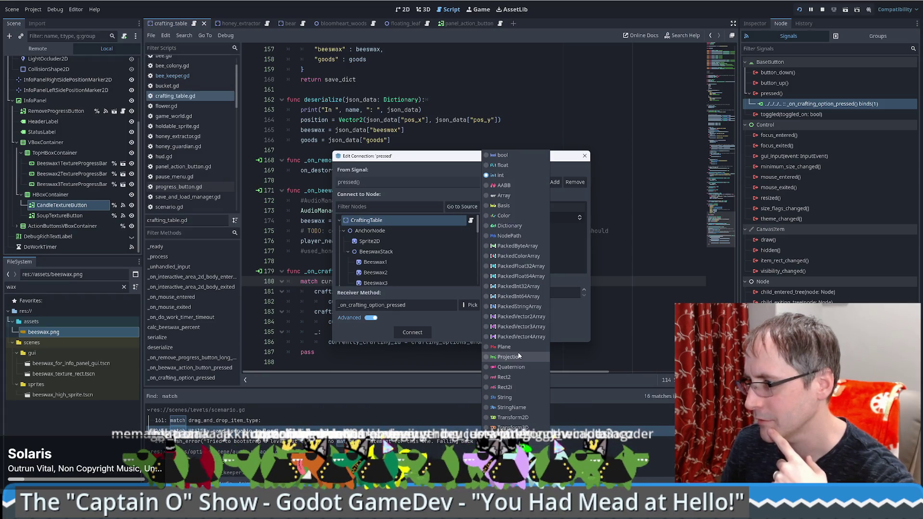
{"action": "left_click", "coordinate": [588, 325]}
{"action": "left_click", "coordinate": [557, 217]}
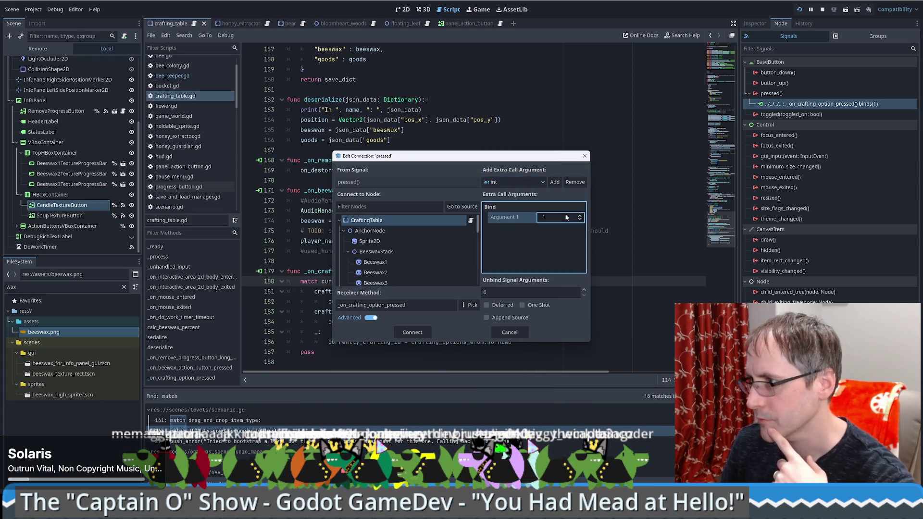
{"action": "key", "text": "Return"}
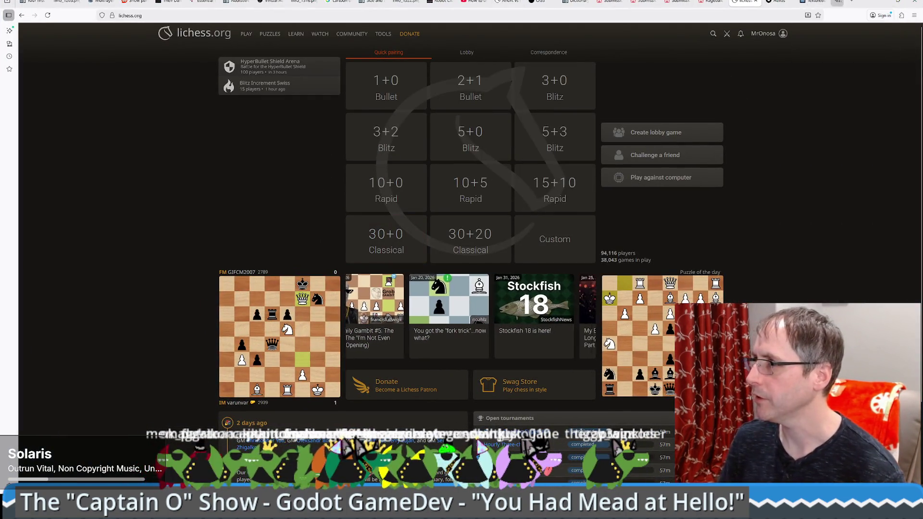
Search Google for 'godot signal pass enum as argument' and open the first Godot Forum result
{"action": "left_click", "coordinate": [837, 2]}
{"action": "type", "text": "godot "}
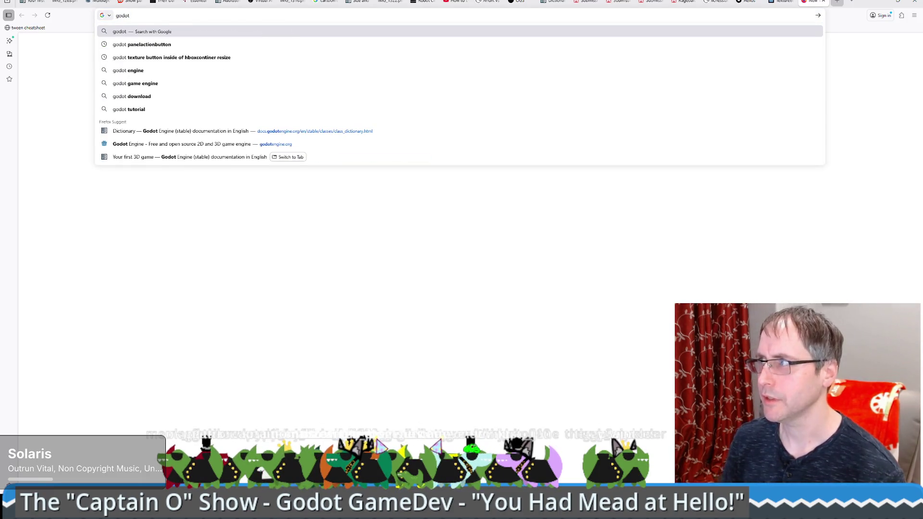
{"action": "type", "text": "signal pass enum as arg"}
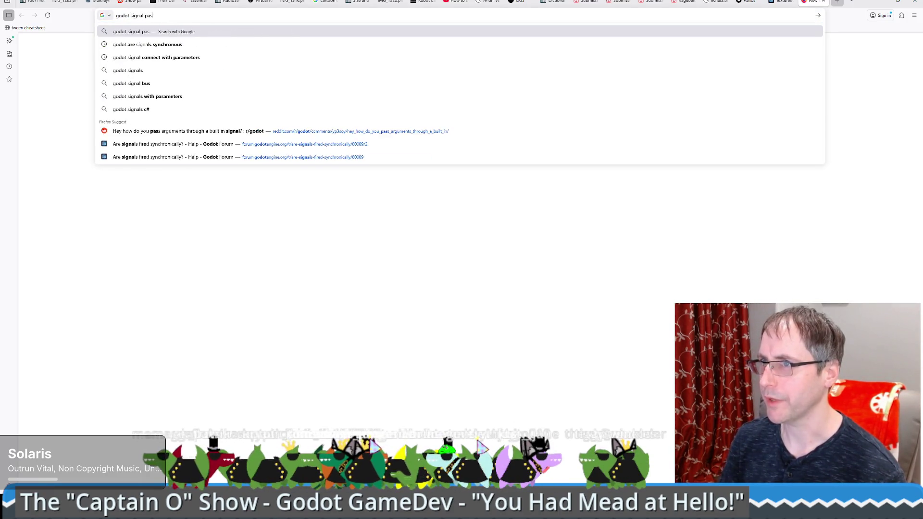
{"action": "type", "text": "ument"}
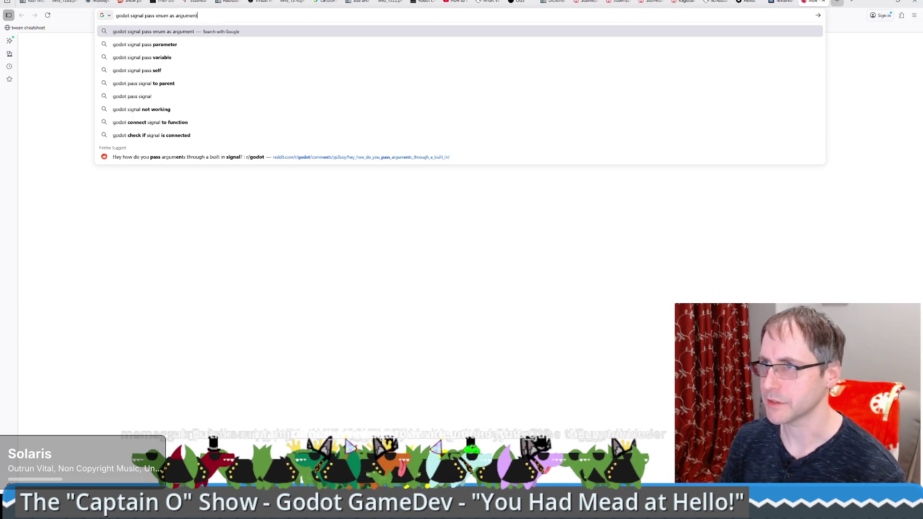
{"action": "key", "text": "Return"}
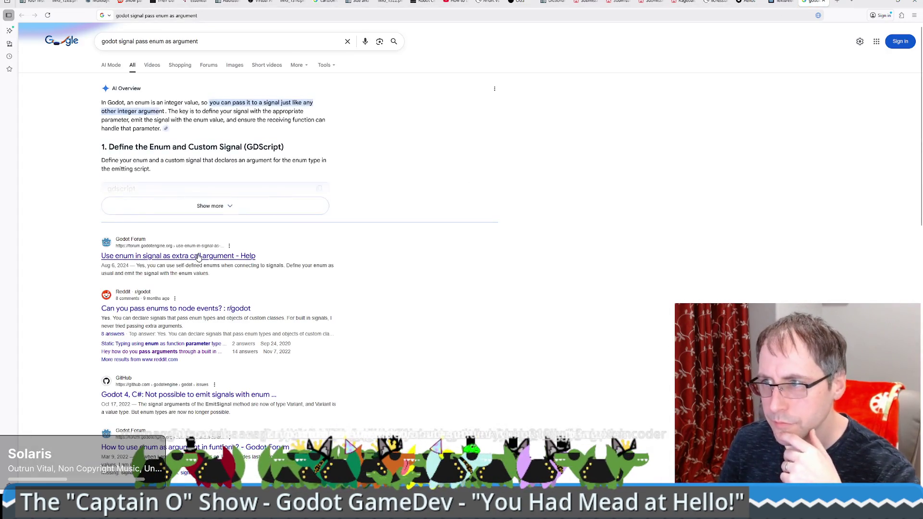
{"action": "left_click", "coordinate": [202, 256]}
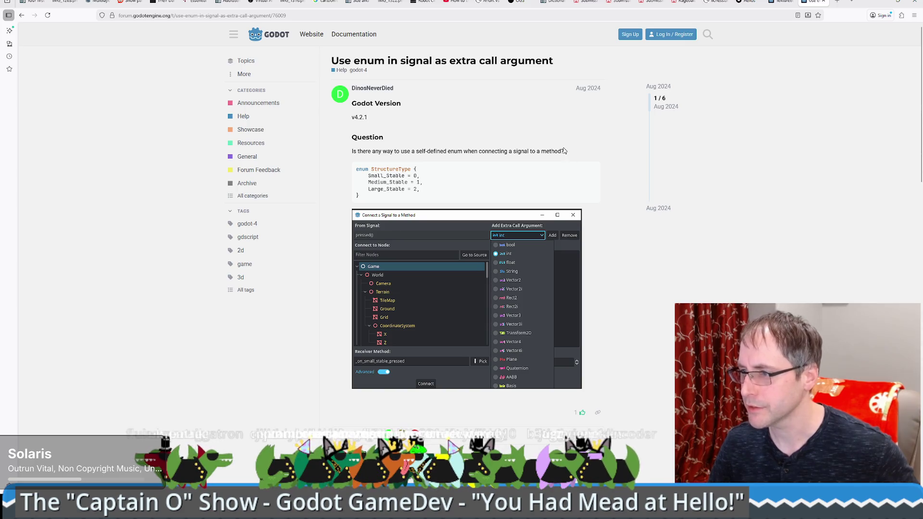
Read down the forum thread, highlighting the sentence about self-defined enums in signals
{"action": "scroll", "coordinate": [398, 293], "scroll_direction": "down", "scroll_amount": 4}
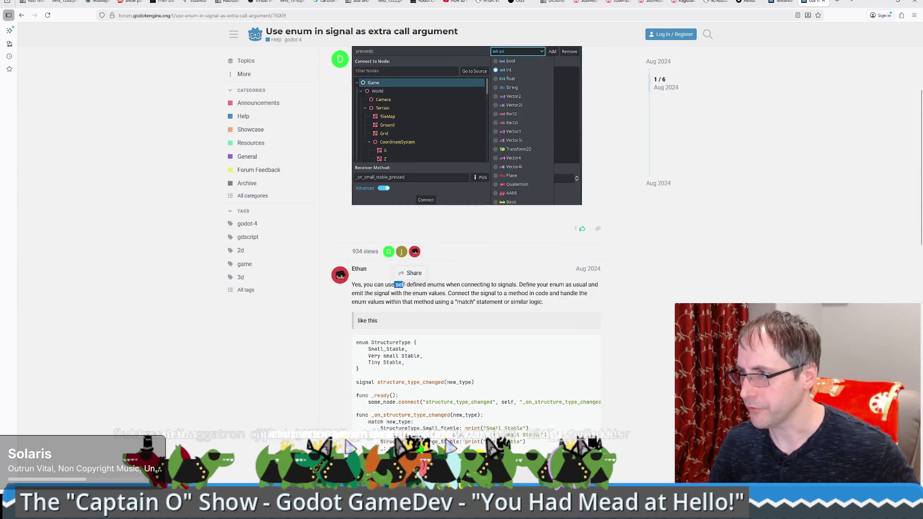
{"action": "mouse_move", "coordinate": [405, 284]}
{"action": "left_mouse_down"}
{"action": "mouse_move", "coordinate": [454, 293]}
{"action": "mouse_move", "coordinate": [457, 285]}
{"action": "mouse_move", "coordinate": [548, 285]}
{"action": "mouse_move", "coordinate": [481, 302]}
{"action": "mouse_move", "coordinate": [403, 293]}
{"action": "mouse_move", "coordinate": [529, 293]}
{"action": "left_mouse_up"}
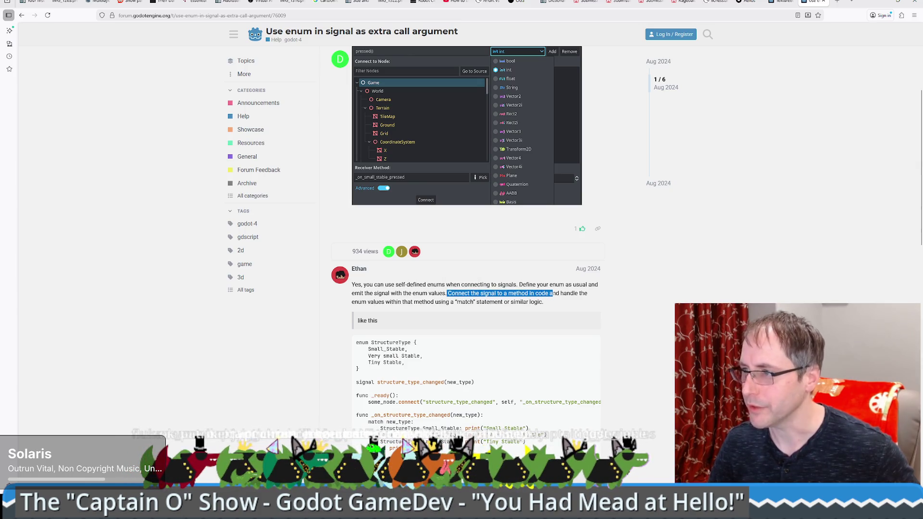
{"action": "scroll", "coordinate": [472, 293], "scroll_direction": "down", "scroll_amount": 5}
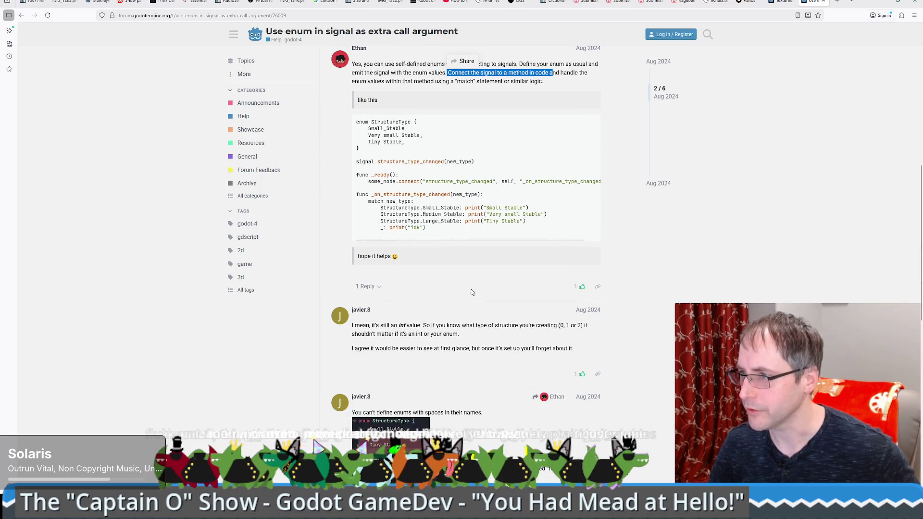
{"action": "scroll", "coordinate": [461, 288], "scroll_direction": "down", "scroll_amount": 2}
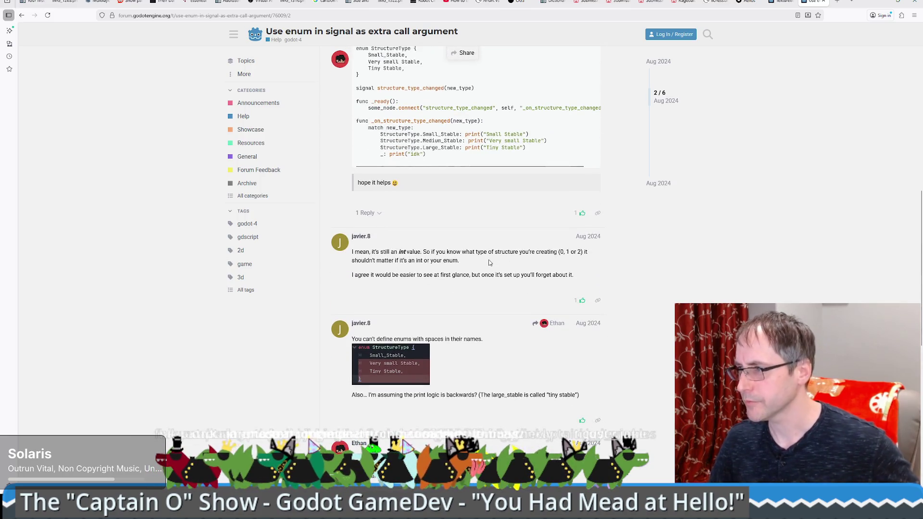
{"action": "scroll", "coordinate": [489, 262], "scroll_direction": "down", "scroll_amount": 1}
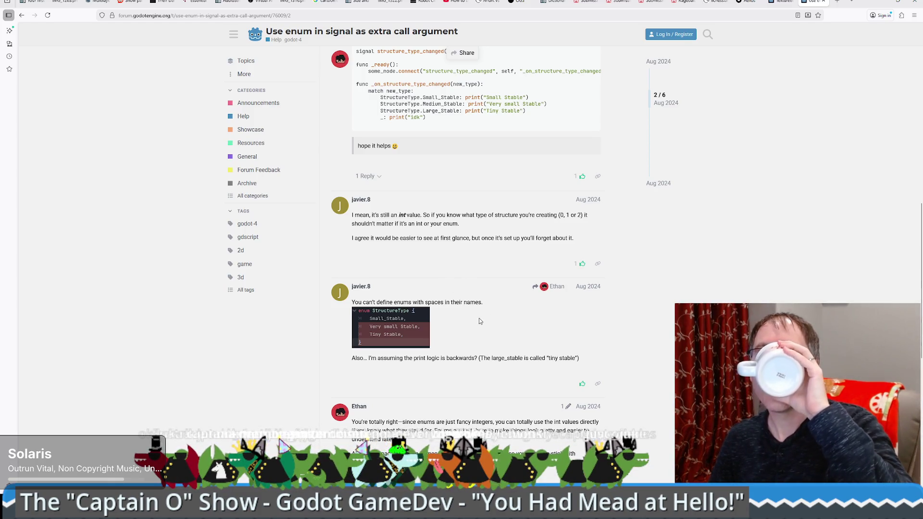
{"action": "scroll", "coordinate": [479, 321], "scroll_direction": "down", "scroll_amount": 3}
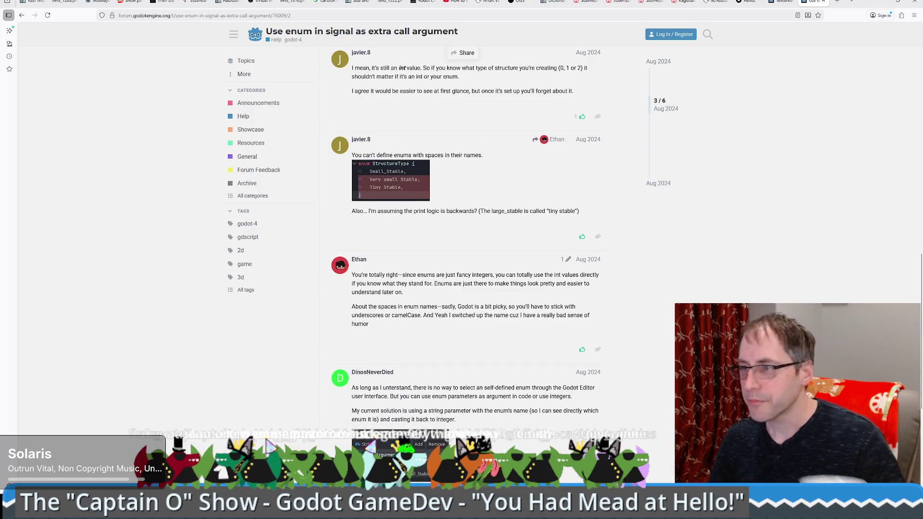
{"action": "scroll", "coordinate": [473, 319], "scroll_direction": "down", "scroll_amount": 2}
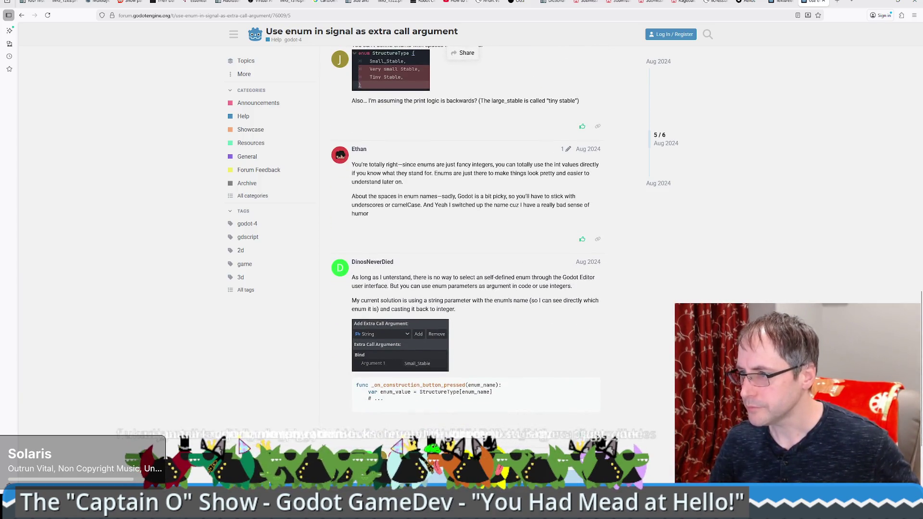
{"action": "scroll", "coordinate": [475, 328], "scroll_direction": "down", "scroll_amount": 2}
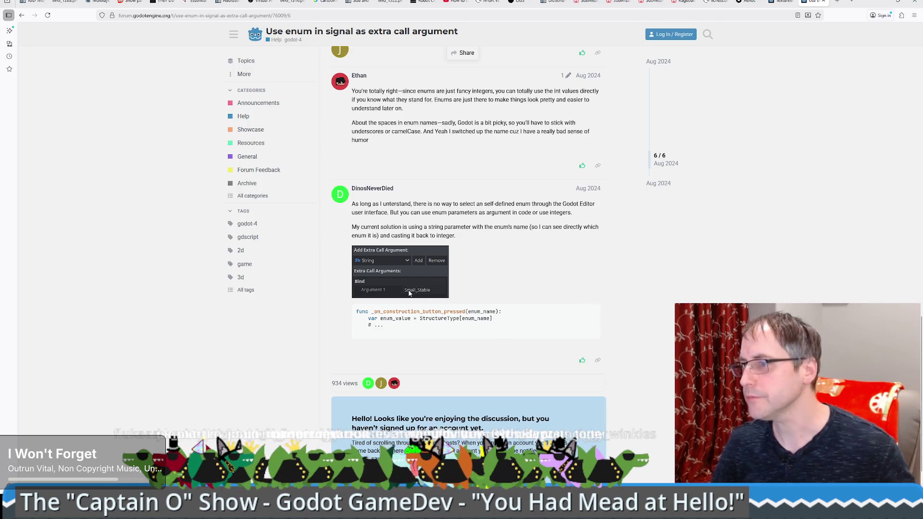
{"action": "scroll", "coordinate": [425, 293], "scroll_direction": "down", "scroll_amount": 1}
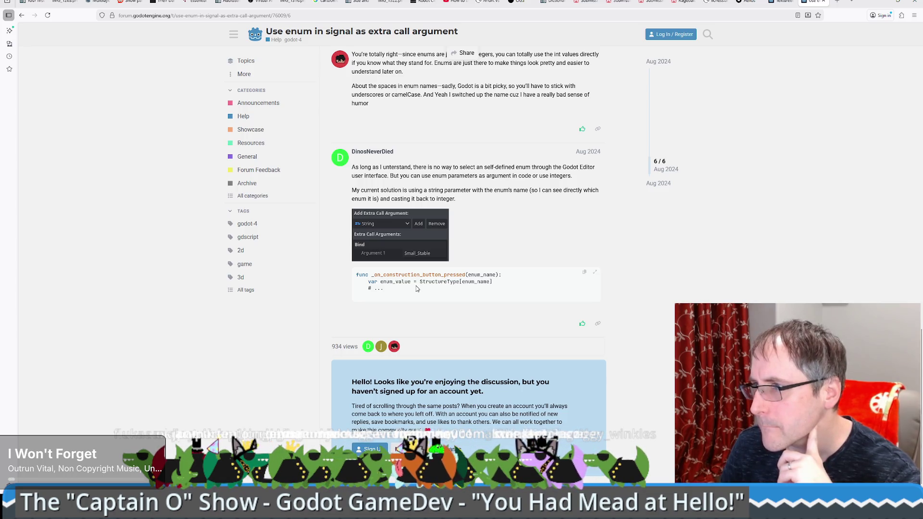
{"action": "scroll", "coordinate": [406, 303], "scroll_direction": "up", "scroll_amount": 15}
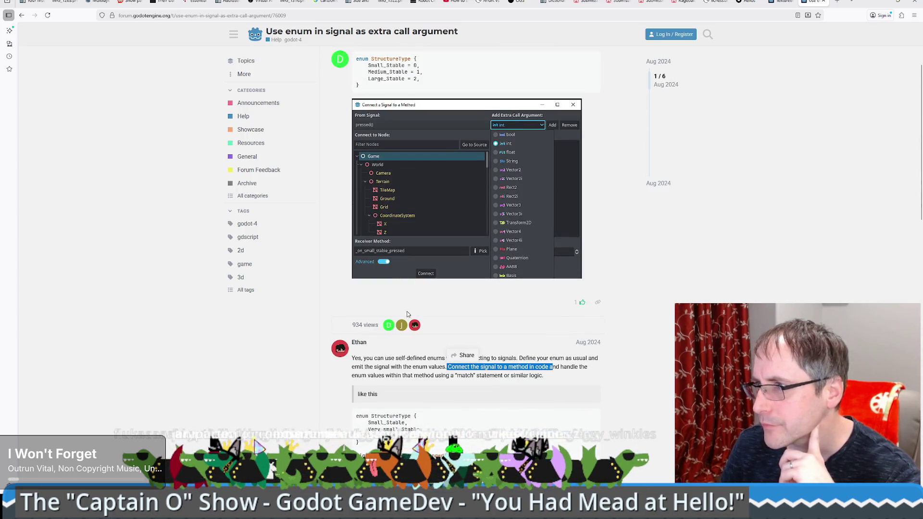
{"action": "scroll", "coordinate": [407, 314], "scroll_direction": "up", "scroll_amount": 3}
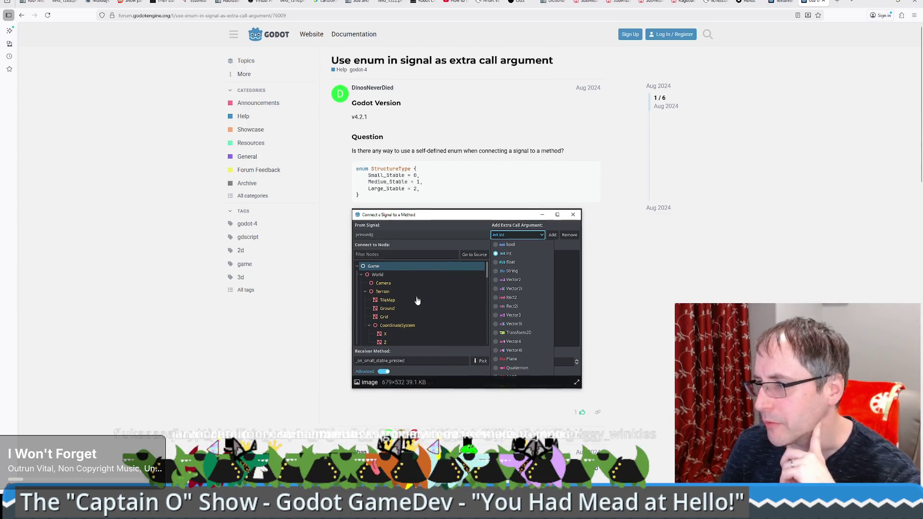
{"action": "scroll", "coordinate": [423, 296], "scroll_direction": "down", "scroll_amount": 8}
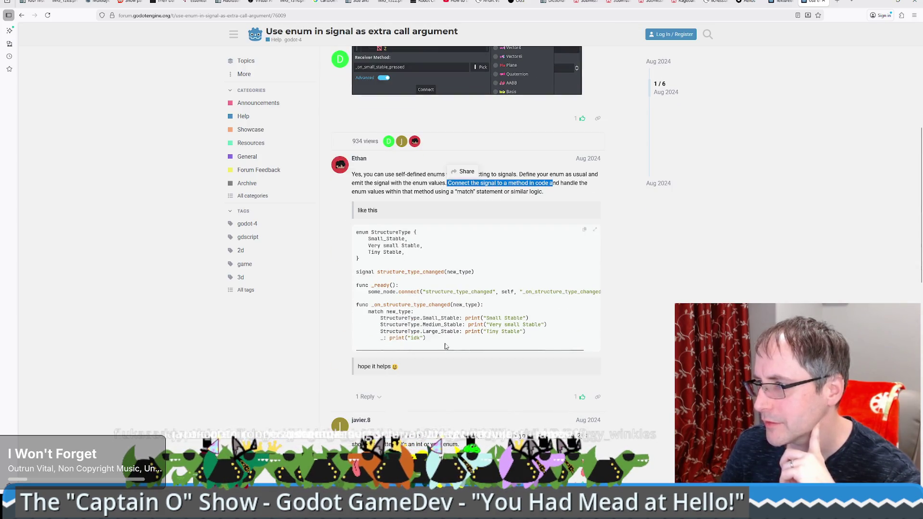
Pick out the structure_type_changed and _on_structure_type_changed names in the reply's code, then return to Google
{"action": "left_click_drag", "start_coordinate": [449, 350], "coordinate": [492, 353]}
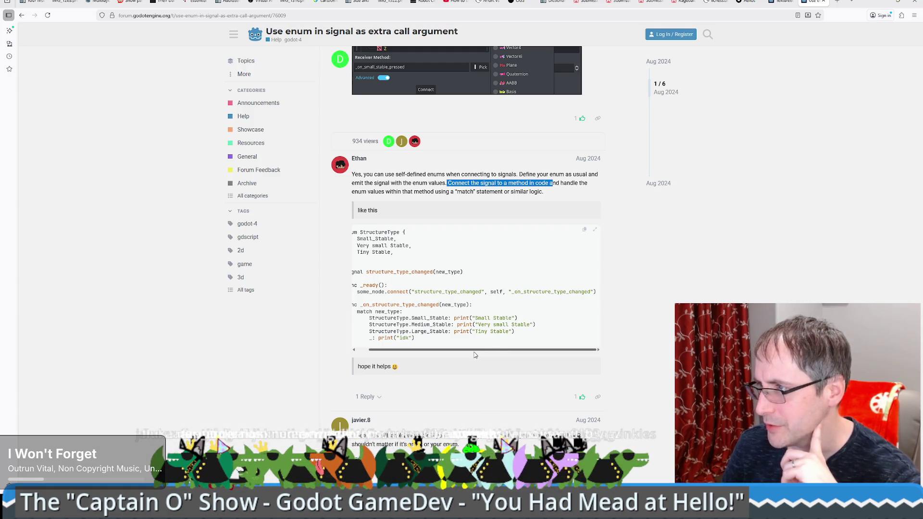
{"action": "left_click_drag", "start_coordinate": [472, 355], "coordinate": [440, 352]}
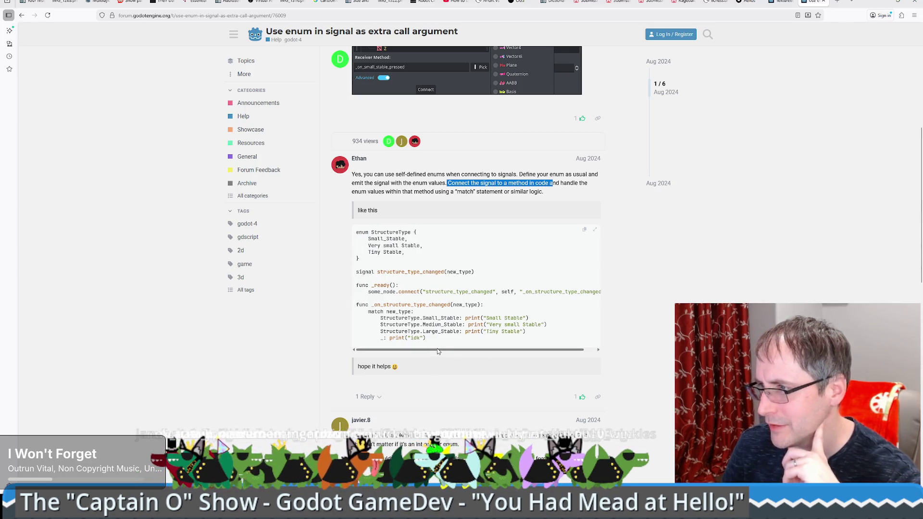
{"action": "double_click", "coordinate": [460, 292]}
{"action": "scroll", "coordinate": [546, 301], "scroll_direction": "right", "scroll_amount": 1}
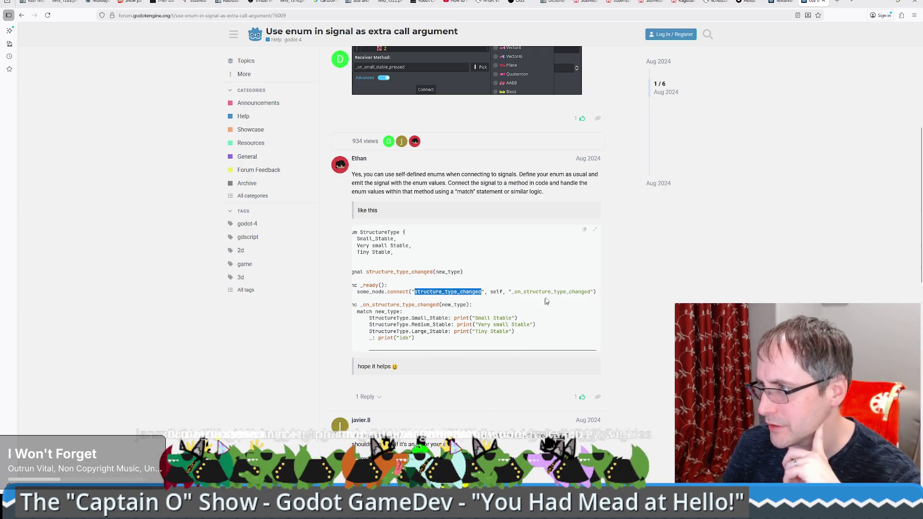
{"action": "double_click", "coordinate": [548, 292]}
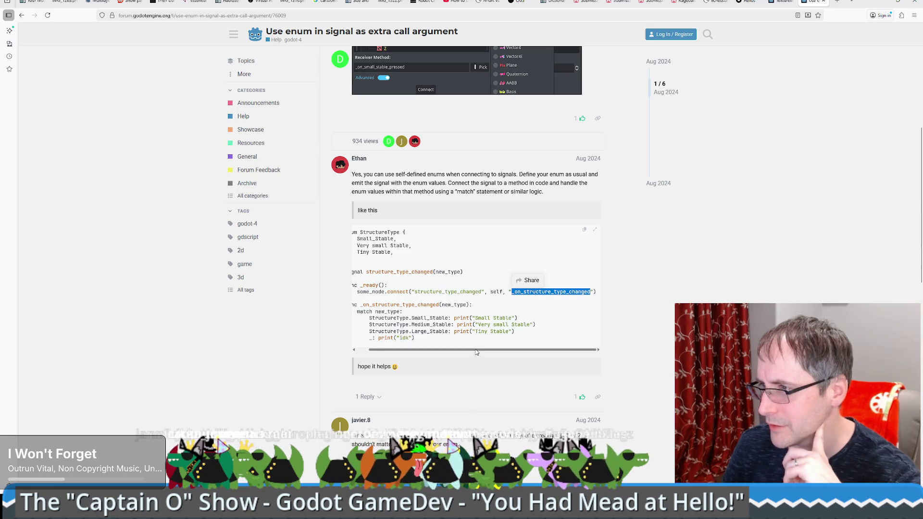
{"action": "mouse_move", "coordinate": [476, 353]}
{"action": "left_mouse_down"}
{"action": "mouse_move", "coordinate": [443, 351]}
{"action": "mouse_move", "coordinate": [509, 351]}
{"action": "mouse_move", "coordinate": [469, 352]}
{"action": "left_mouse_up"}
{"action": "scroll", "coordinate": [460, 331], "scroll_direction": "down", "scroll_amount": 1}
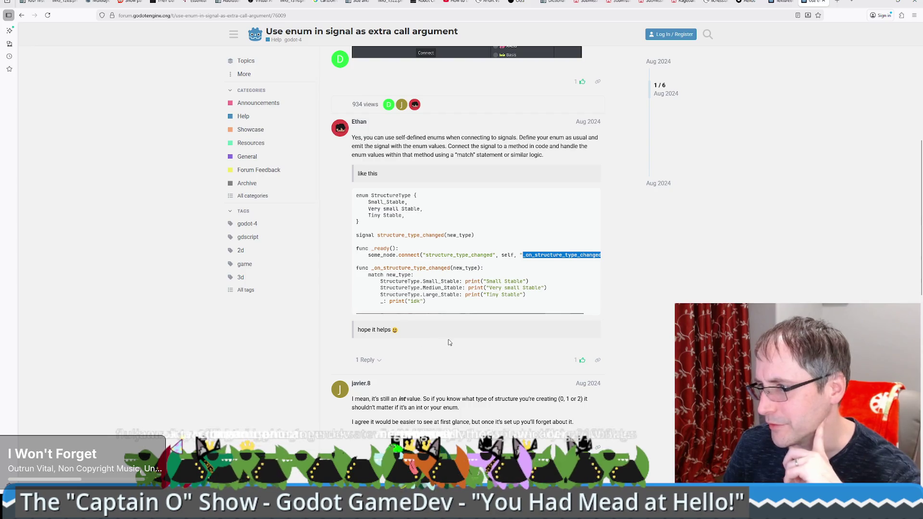
{"action": "scroll", "coordinate": [449, 341], "scroll_direction": "down", "scroll_amount": 3}
{"action": "key", "text": "alt+Left"}
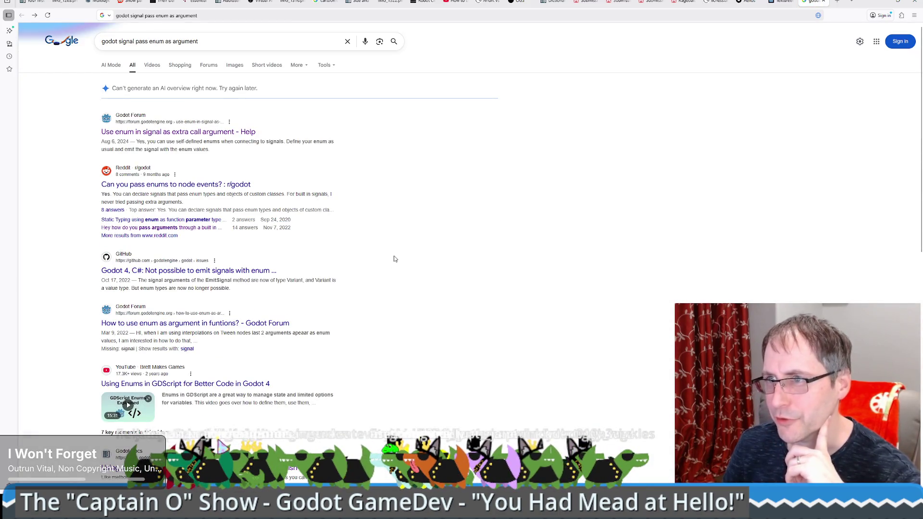
Open the Reddit thread 'Can you pass enums to node events?' and highlight comments on enum types and extra arguments
{"action": "left_click", "coordinate": [159, 186]}
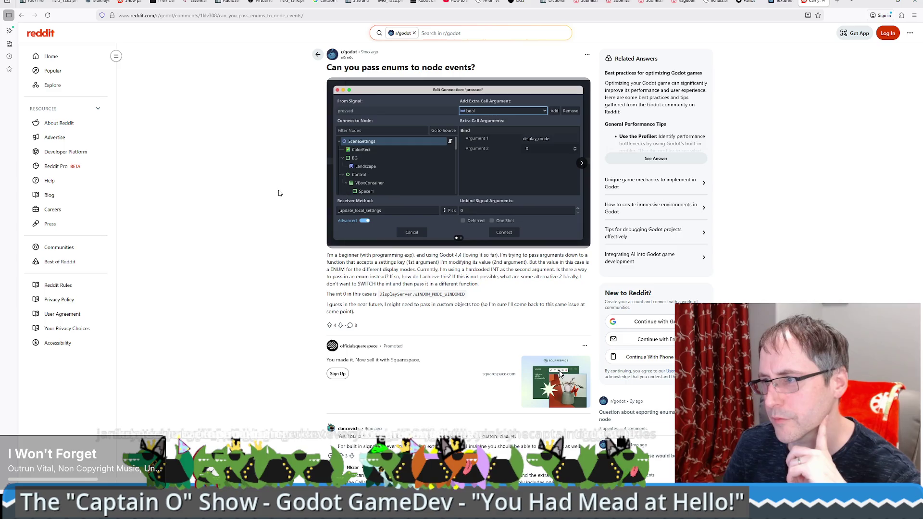
{"action": "scroll", "coordinate": [278, 193], "scroll_direction": "down", "scroll_amount": 3}
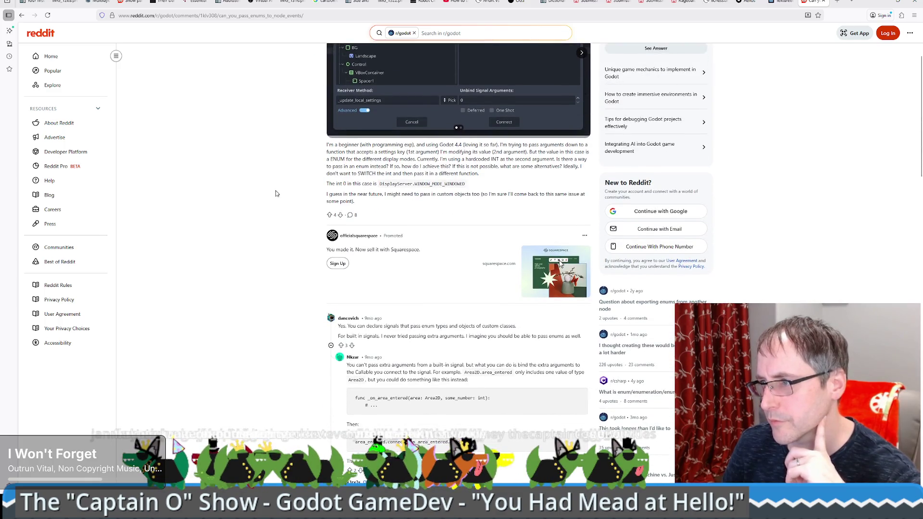
{"action": "left_click_drag", "start_coordinate": [427, 325], "coordinate": [466, 326]}
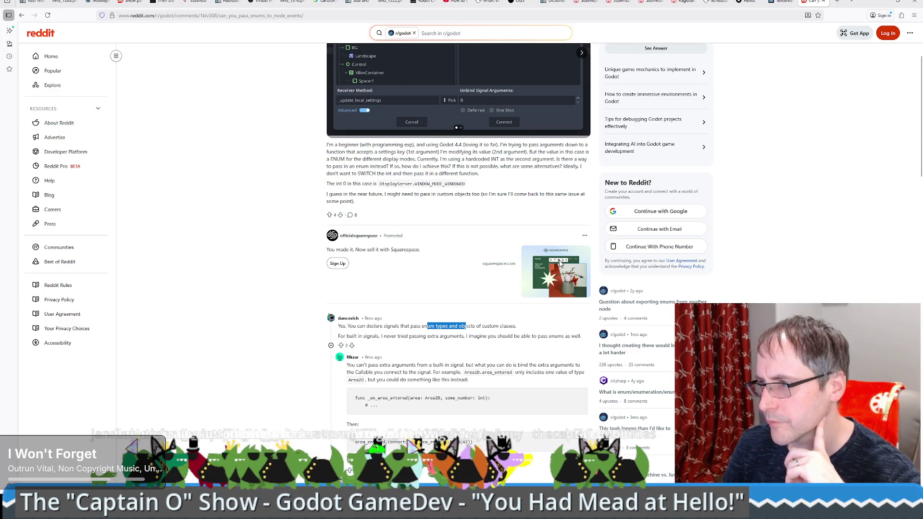
{"action": "left_click_drag", "start_coordinate": [426, 336], "coordinate": [500, 336]}
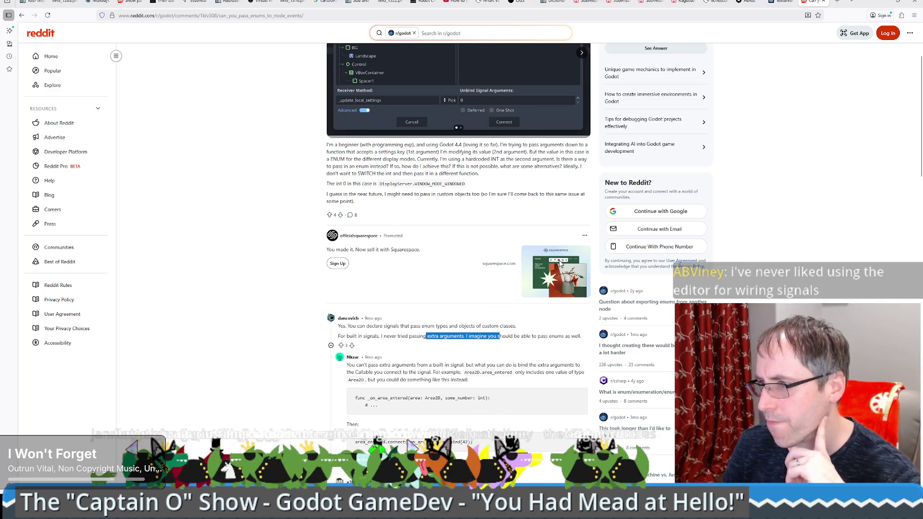
{"action": "scroll", "coordinate": [457, 317], "scroll_direction": "down", "scroll_amount": 1}
{"action": "scroll", "coordinate": [443, 310], "scroll_direction": "down", "scroll_amount": 1}
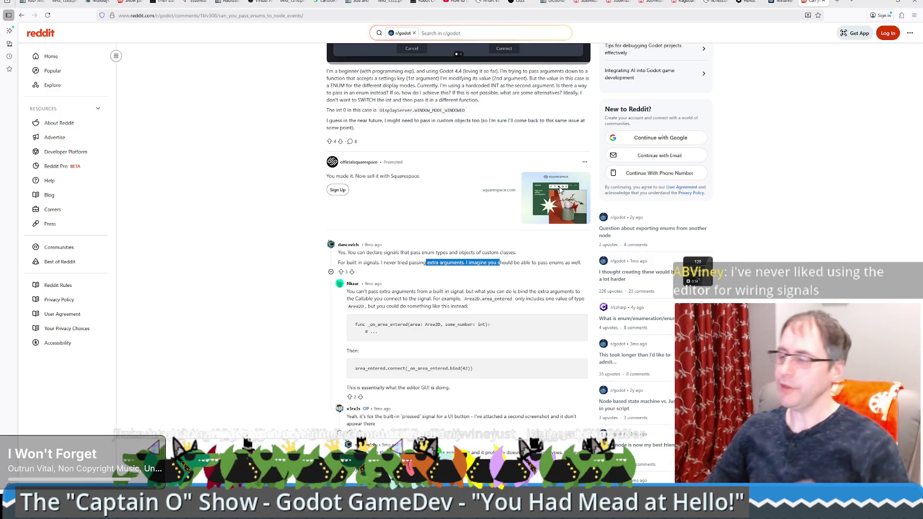
Back in Godot, dismiss the connection editor and list the Candle and Soup pressed signals wired to _on_crafting_option_pressed
{"action": "left_click", "coordinate": [888, 1]}
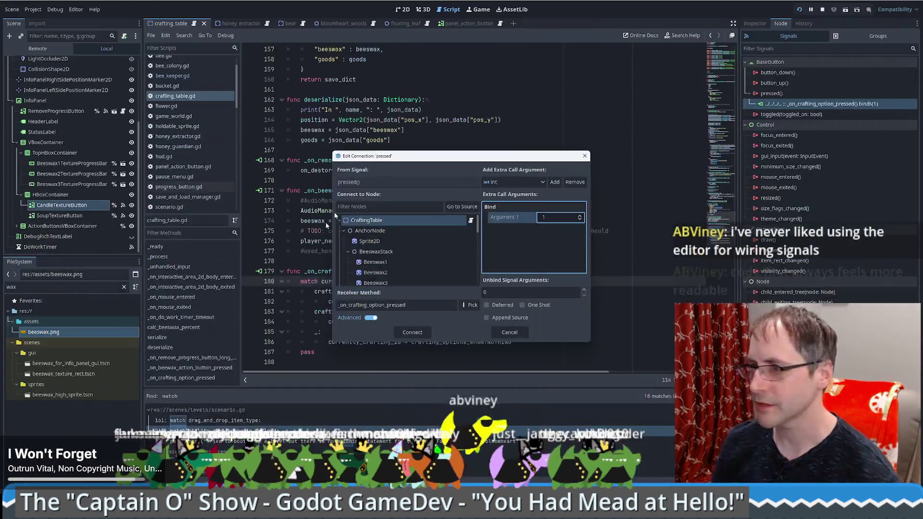
{"action": "key", "text": "Escape"}
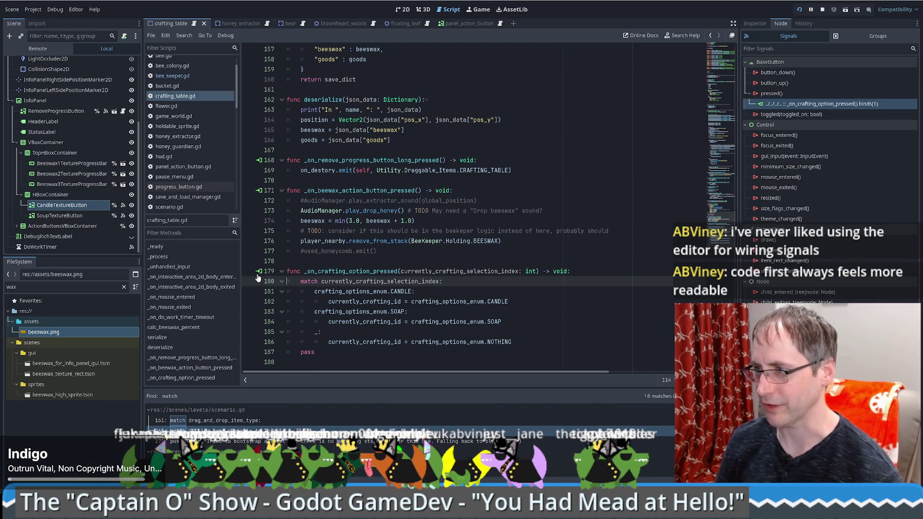
{"action": "left_click", "coordinate": [259, 272]}
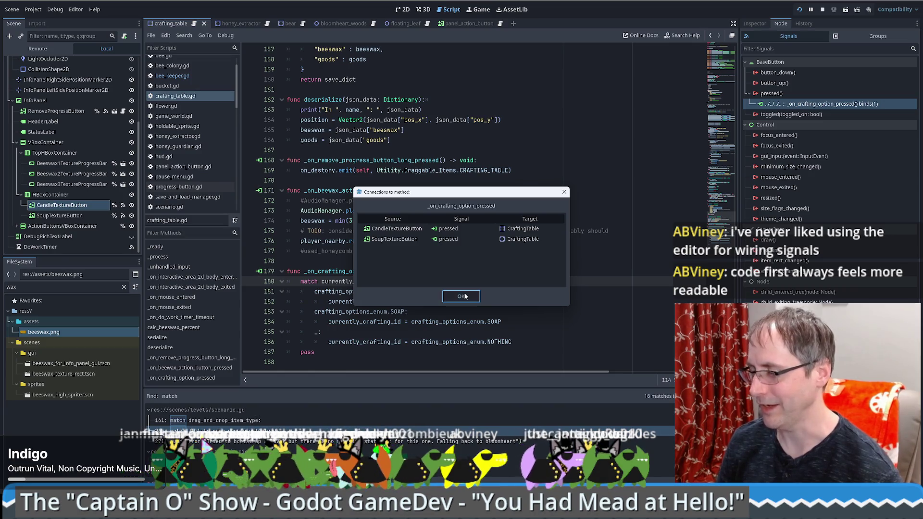
Close the connections list and scroll crafting_table.gd to the match block's CANDLE assignment on lines 180–181
{"action": "left_click", "coordinate": [465, 296]}
{"action": "left_click", "coordinate": [716, 68]}
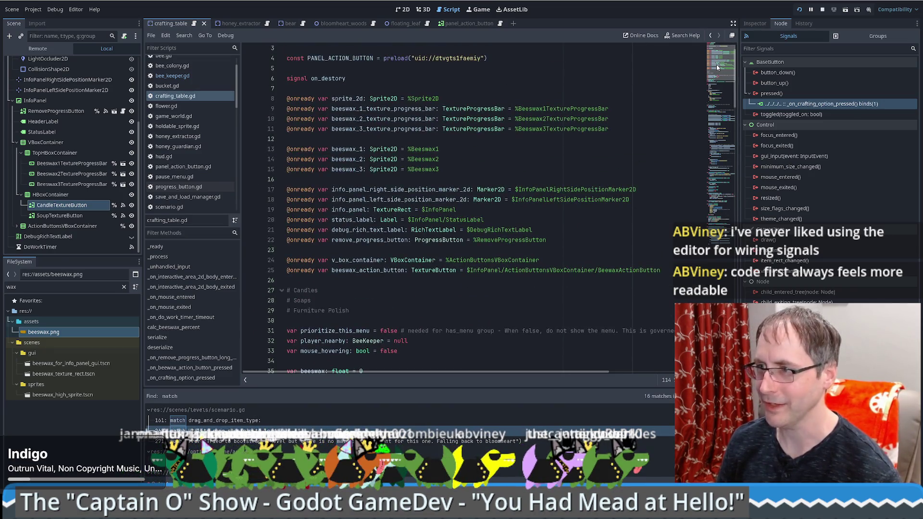
{"action": "scroll", "coordinate": [717, 67], "scroll_direction": "down", "scroll_amount": 15}
{"action": "scroll", "coordinate": [463, 212], "scroll_direction": "up", "scroll_amount": 7}
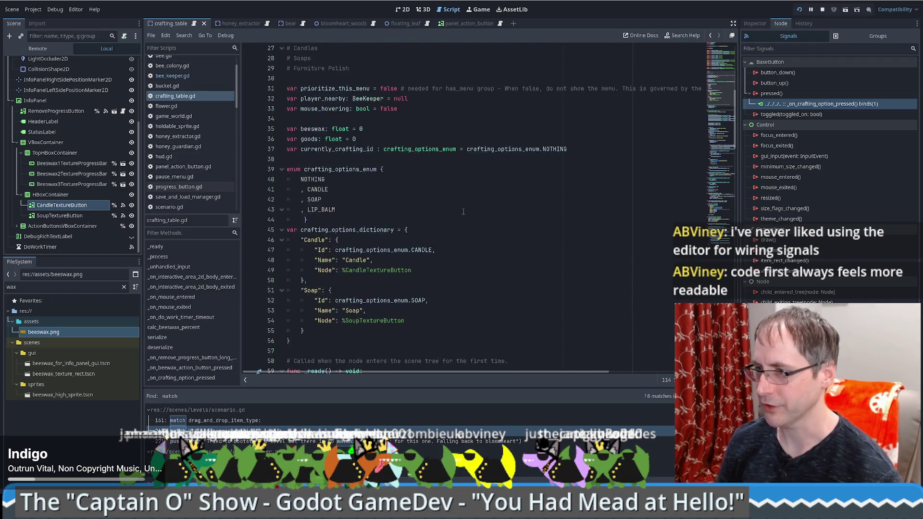
{"action": "scroll", "coordinate": [463, 212], "scroll_direction": "down", "scroll_amount": 7}
{"action": "left_click", "coordinate": [388, 178]}
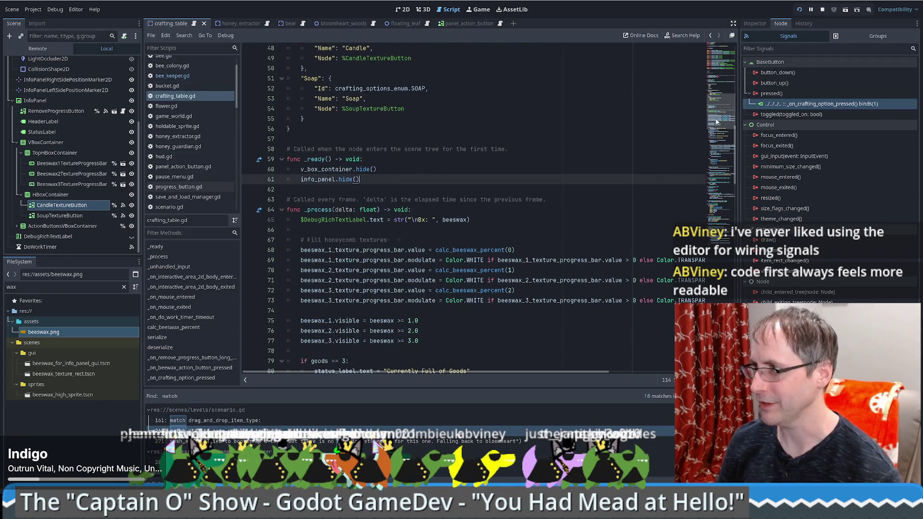
{"action": "scroll", "coordinate": [444, 270], "scroll_direction": "down", "scroll_amount": 20}
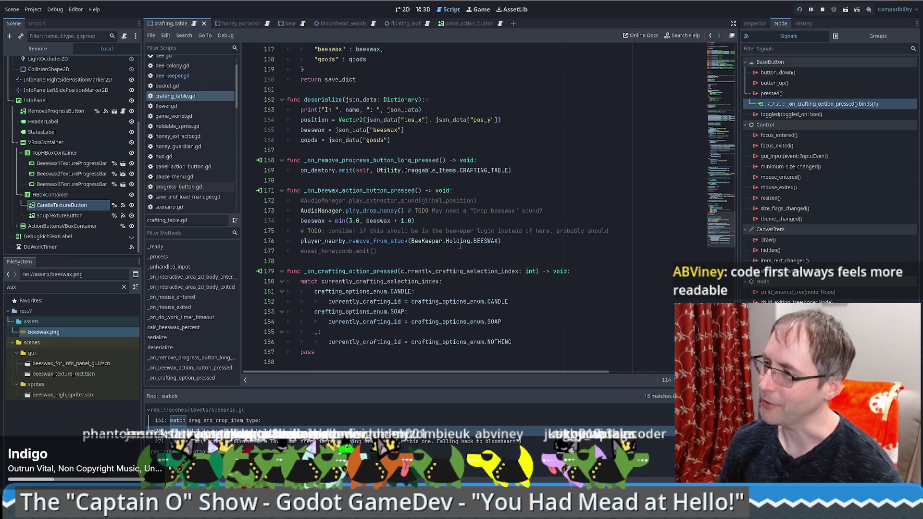
{"action": "left_click", "coordinate": [453, 285]}
{"action": "left_click", "coordinate": [451, 293]}
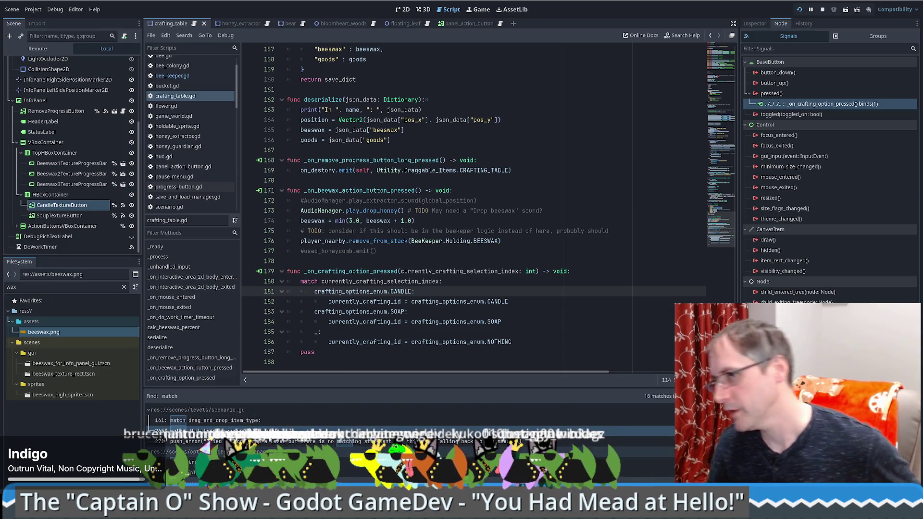
Read the Reddit replies on passing enums to signals, then return to the 'godot signal pass enum as argument' results
{"action": "key", "text": "alt+Tab"}
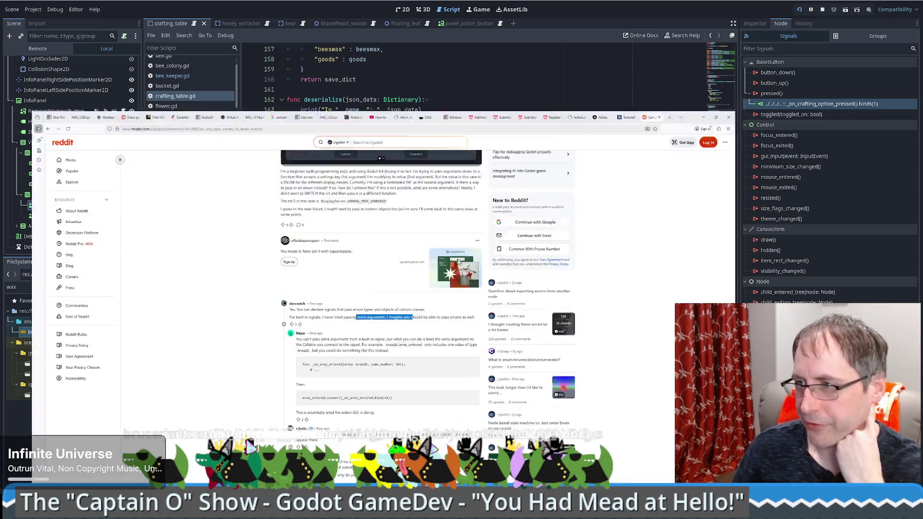
{"action": "scroll", "coordinate": [338, 304], "scroll_direction": "down", "scroll_amount": 1}
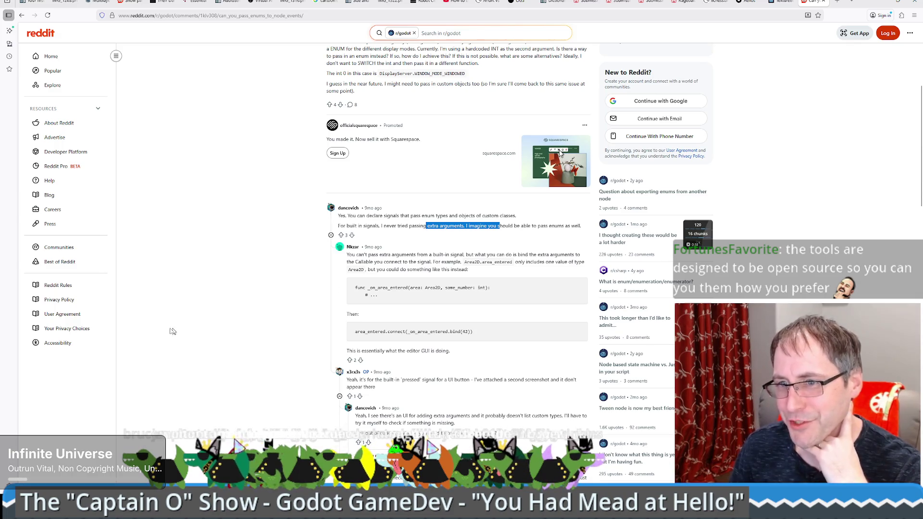
{"action": "key", "text": "alt+Tab"}
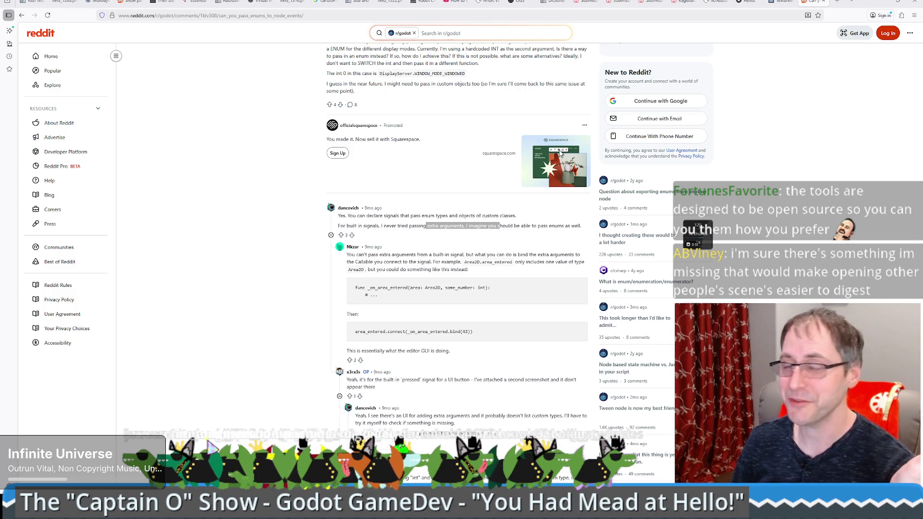
{"action": "scroll", "coordinate": [259, 329], "scroll_direction": "down", "scroll_amount": 3}
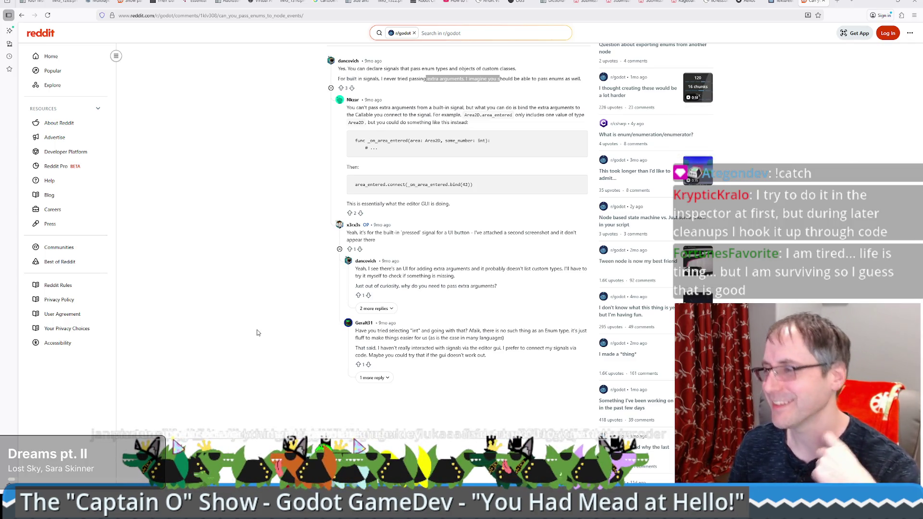
{"action": "scroll", "coordinate": [257, 332], "scroll_direction": "down", "scroll_amount": 1}
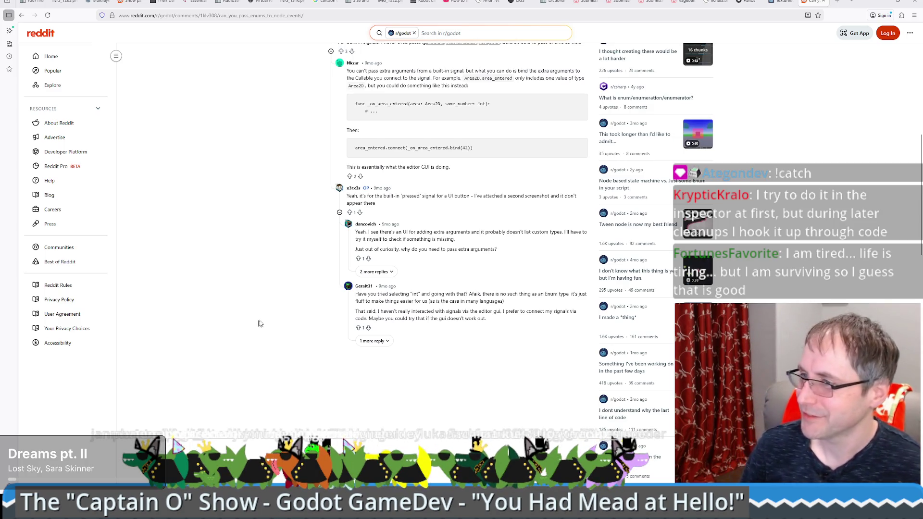
{"action": "scroll", "coordinate": [262, 320], "scroll_direction": "up", "scroll_amount": 1}
{"action": "scroll", "coordinate": [251, 317], "scroll_direction": "up", "scroll_amount": 10}
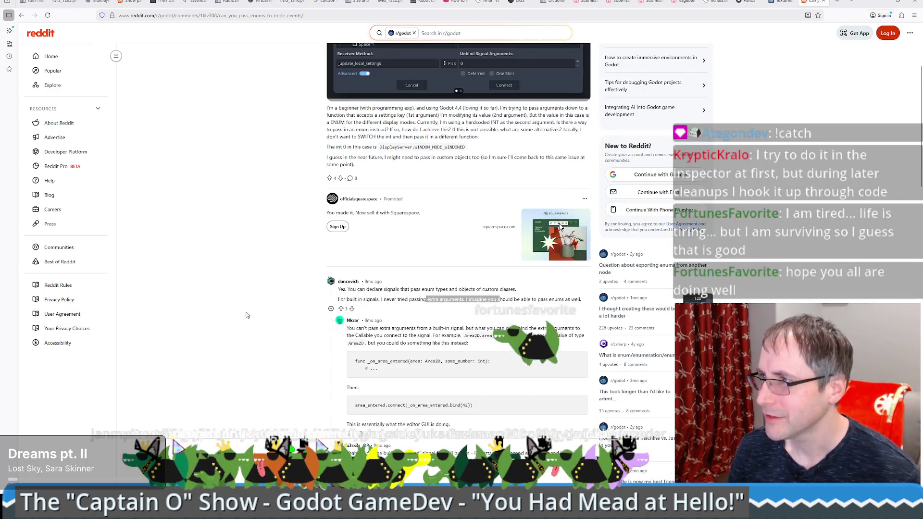
{"action": "key", "text": "alt+Left"}
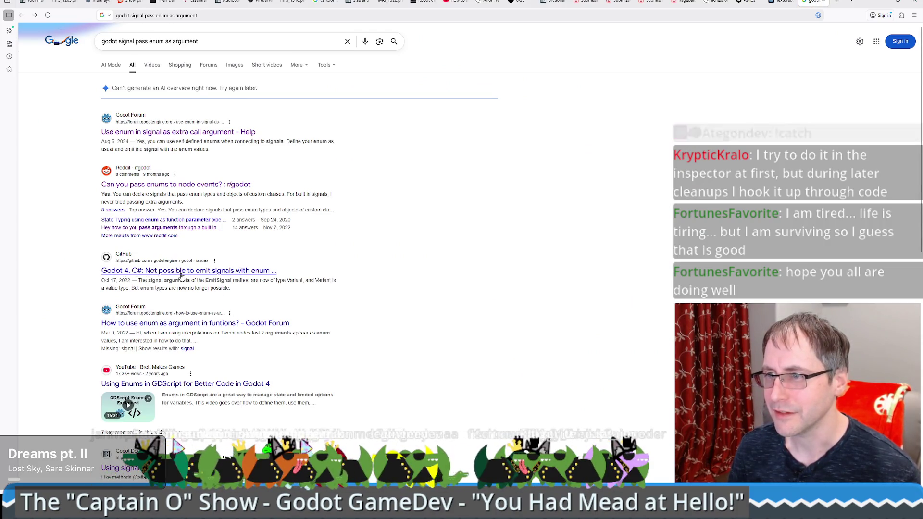
Glance at the GitHub issue on emitting enum signals, then open 'Using signals — Godot Engine (4.4)'
{"action": "left_click", "coordinate": [182, 275]}
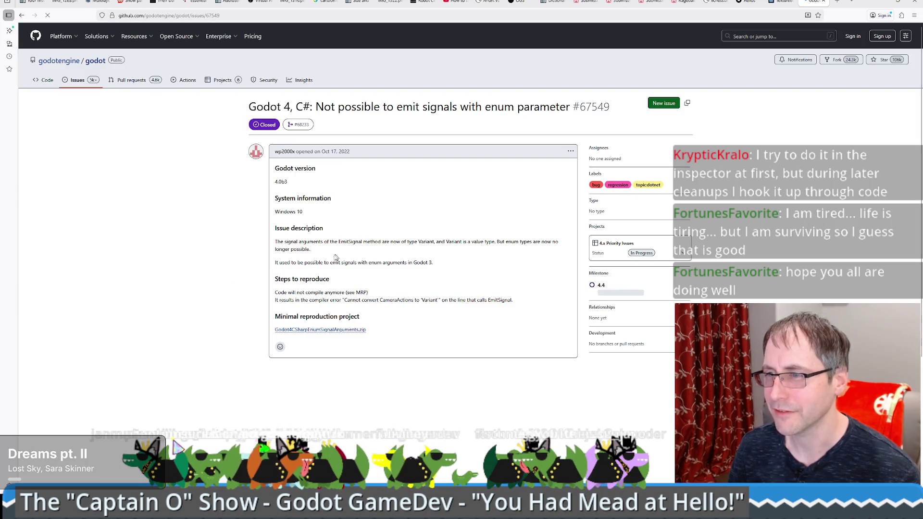
{"action": "key", "text": "alt+Left"}
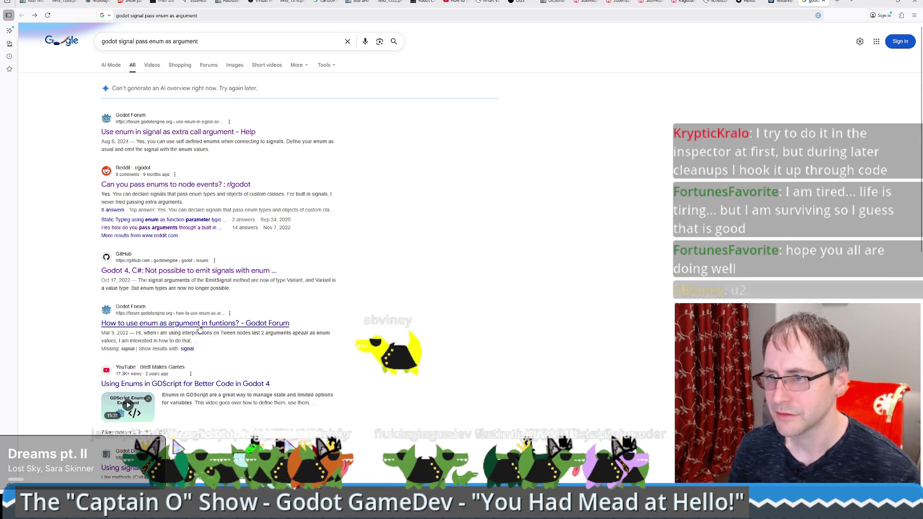
{"action": "scroll", "coordinate": [262, 308], "scroll_direction": "down", "scroll_amount": 2}
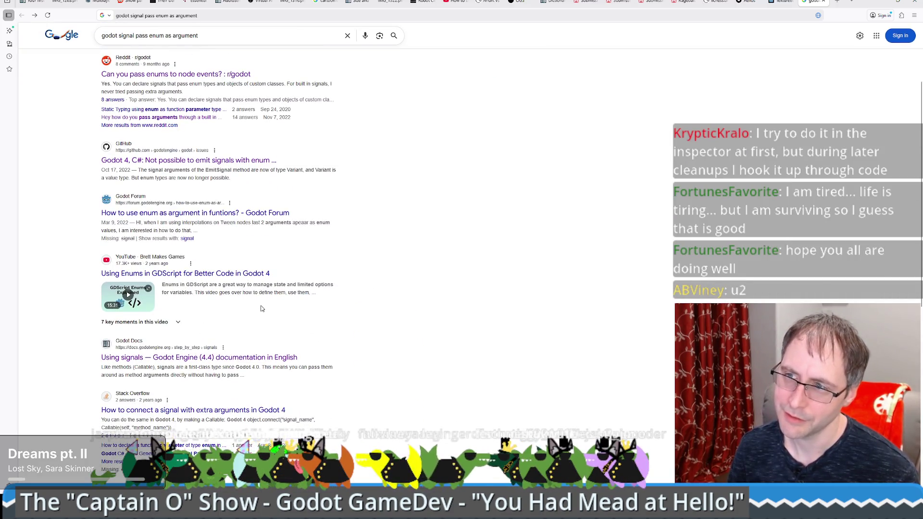
{"action": "scroll", "coordinate": [198, 294], "scroll_direction": "down", "scroll_amount": 1}
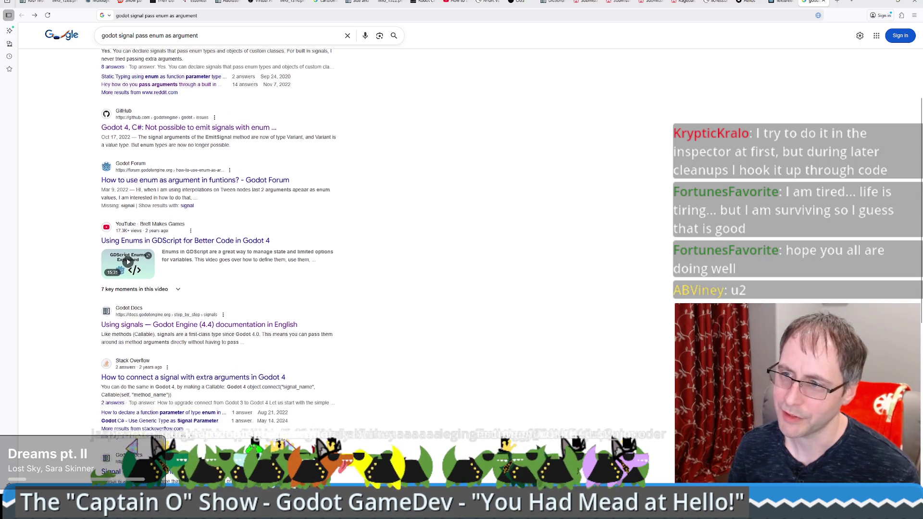
{"action": "left_click", "coordinate": [229, 321]}
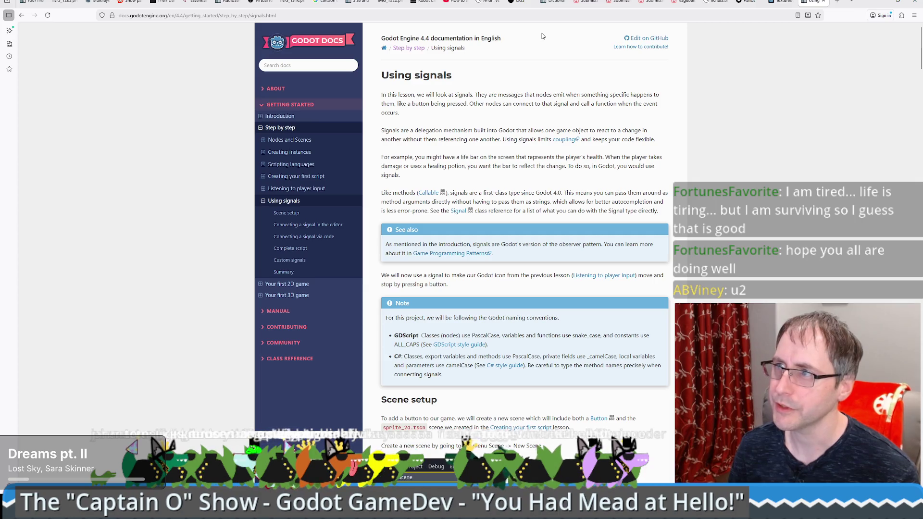
Change the Using signals page URL's version to 4.5.1, then to 4.6
{"action": "double_click", "coordinate": [186, 16]}
{"action": "type", "text": "4.5.1"}
{"action": "key", "text": "Return"}
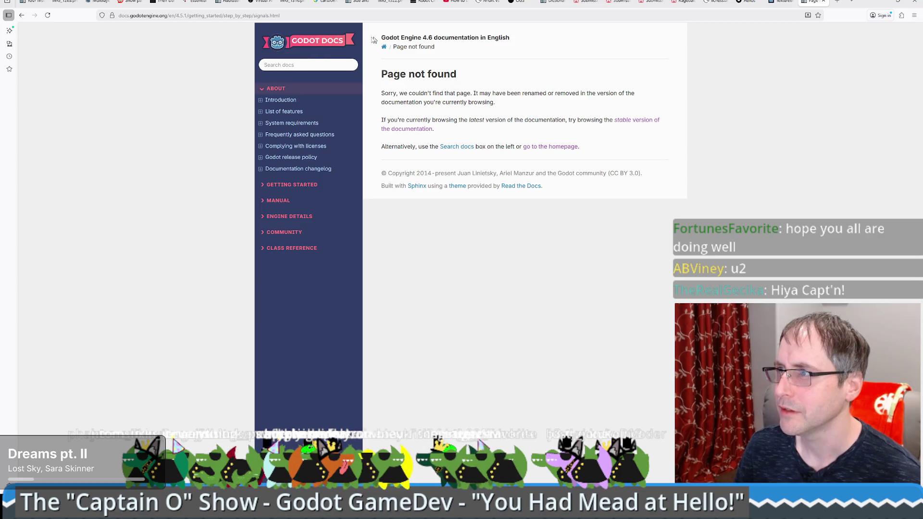
{"action": "left_click", "coordinate": [201, 15]}
{"action": "left_click", "coordinate": [200, 15]}
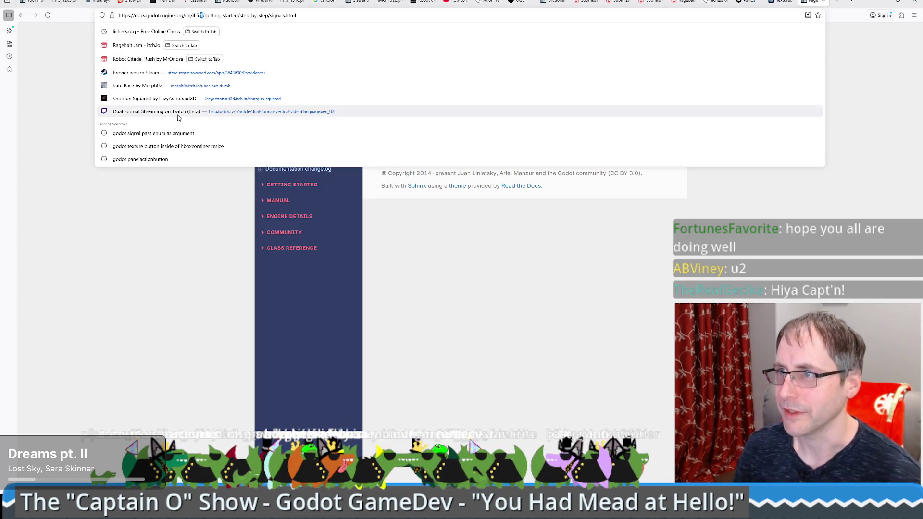
{"action": "key", "text": "BackSpace"}
{"action": "key", "text": "BackSpace"}
{"action": "key", "text": "BackSpace"}
{"action": "type", "text": "6"}
{"action": "key", "text": "Return"}
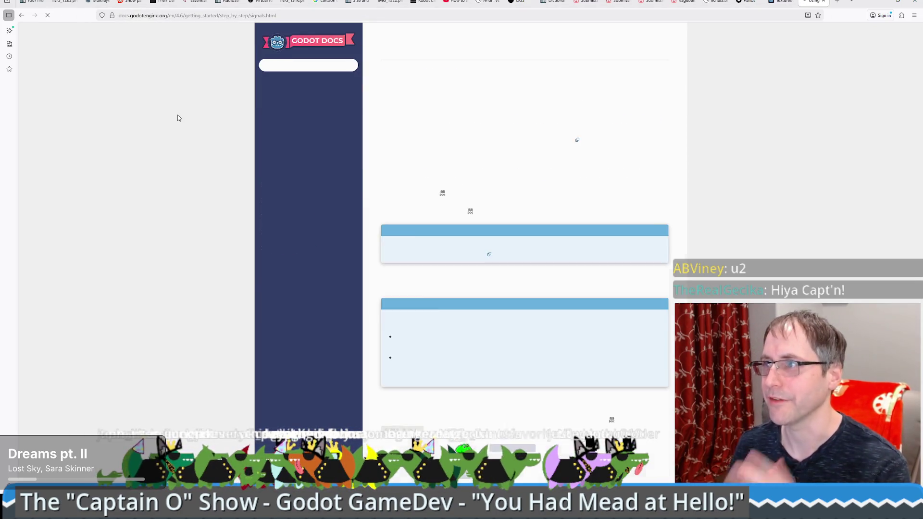
Go to the Custom signals section and highlight the sentence about the advanced connection view
{"action": "scroll", "coordinate": [577, 156], "scroll_direction": "down", "scroll_amount": 5}
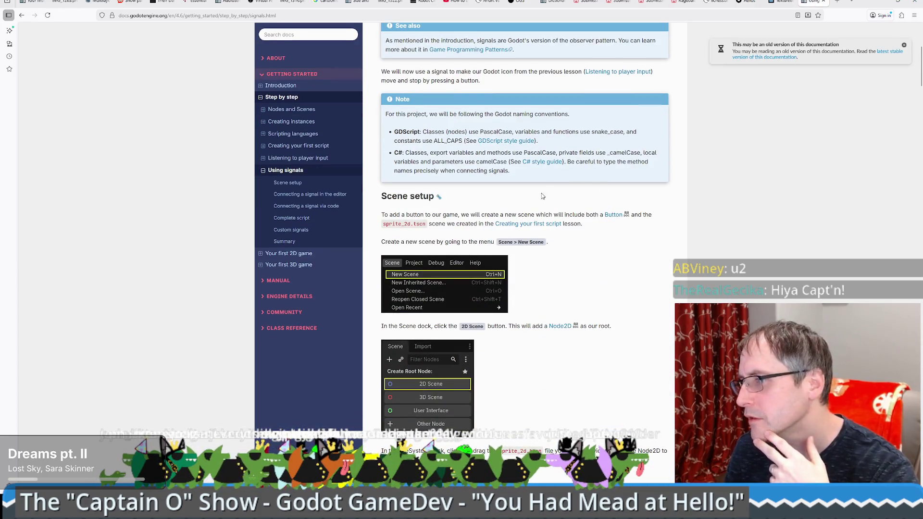
{"action": "scroll", "coordinate": [542, 196], "scroll_direction": "down", "scroll_amount": 7}
{"action": "scroll", "coordinate": [603, 177], "scroll_direction": "down", "scroll_amount": 6}
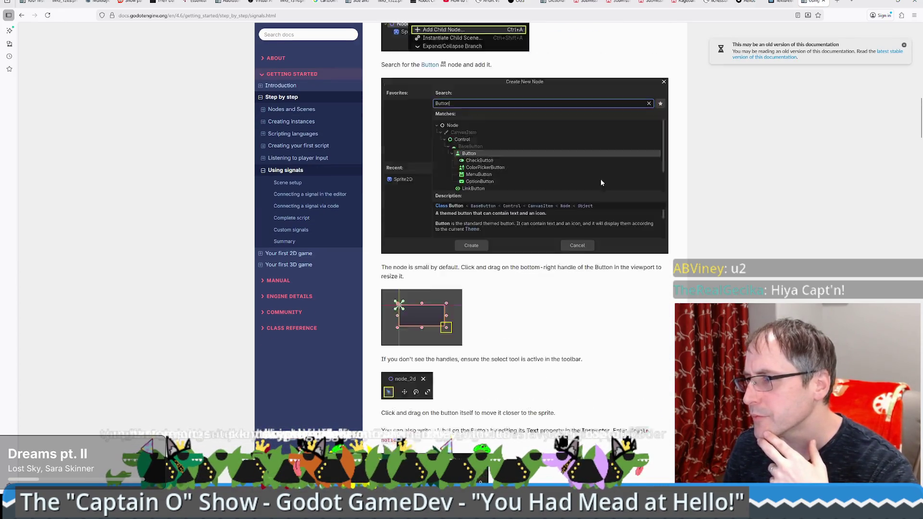
{"action": "scroll", "coordinate": [619, 213], "scroll_direction": "down", "scroll_amount": 10}
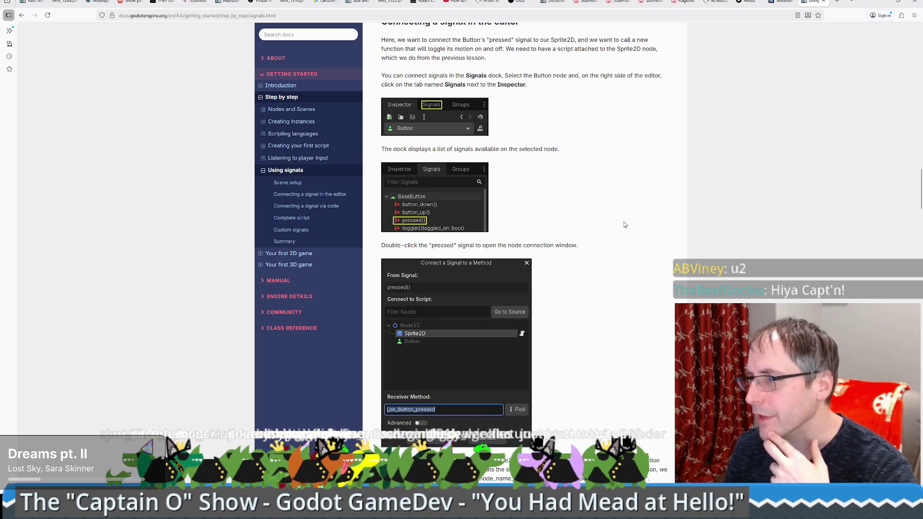
{"action": "scroll", "coordinate": [621, 214], "scroll_direction": "down", "scroll_amount": 7}
{"action": "scroll", "coordinate": [617, 214], "scroll_direction": "down", "scroll_amount": 7}
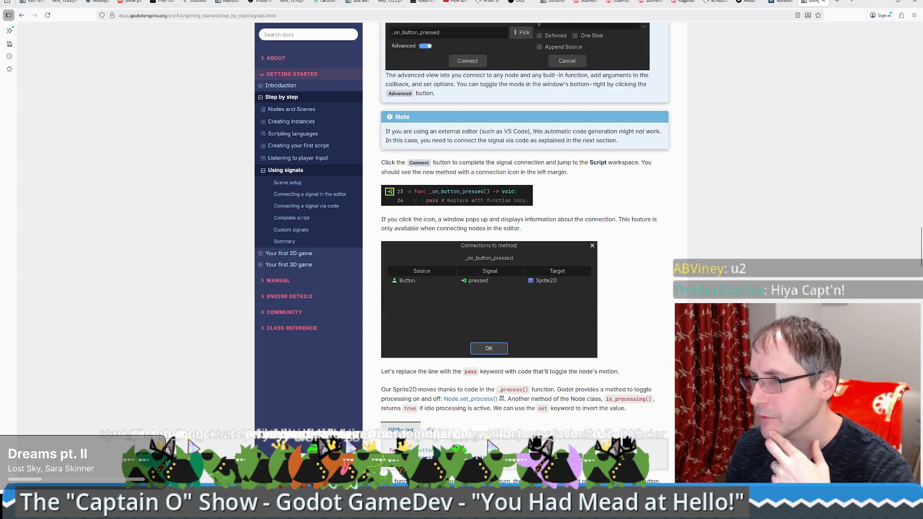
{"action": "left_click", "coordinate": [291, 230]}
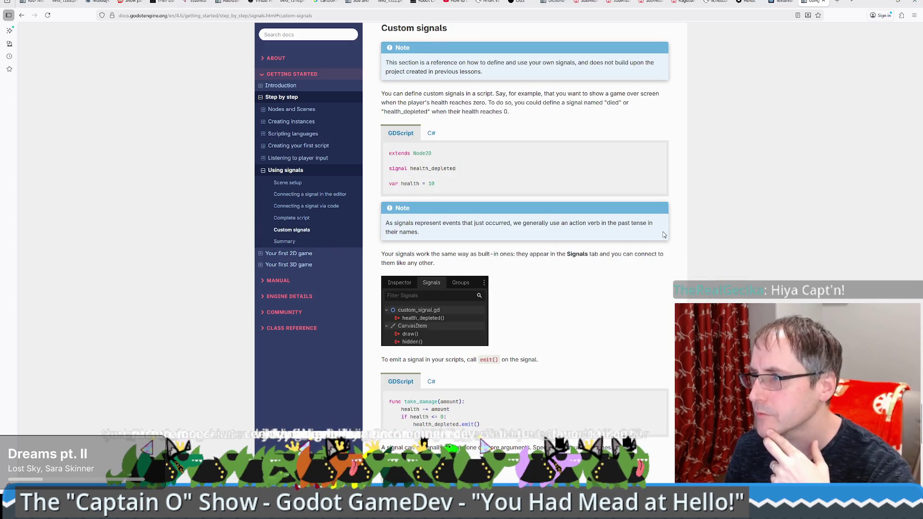
{"action": "scroll", "coordinate": [619, 232], "scroll_direction": "down", "scroll_amount": 3}
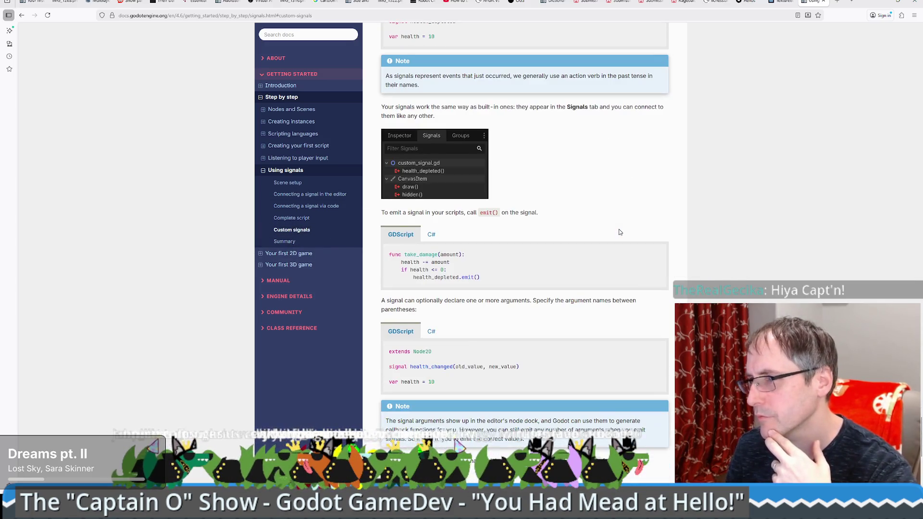
{"action": "scroll", "coordinate": [540, 198], "scroll_direction": "down", "scroll_amount": 5}
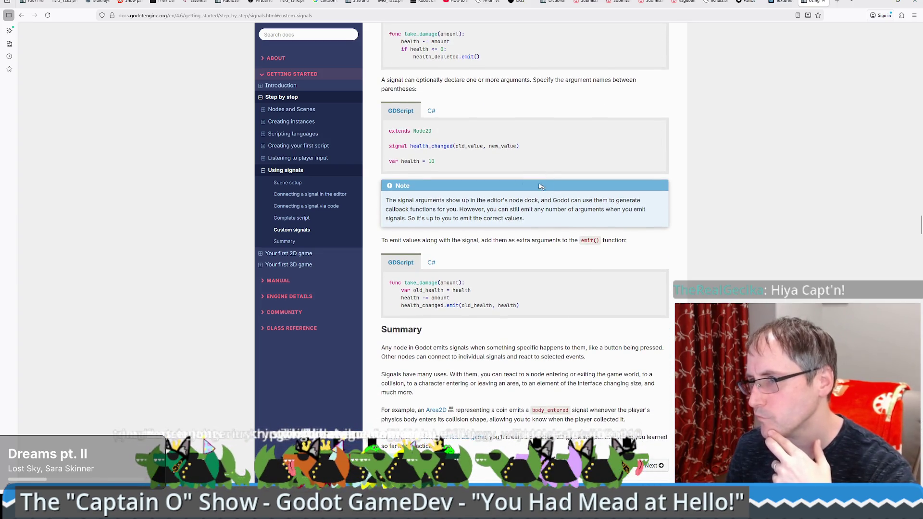
{"action": "scroll", "coordinate": [541, 187], "scroll_direction": "up", "scroll_amount": 20}
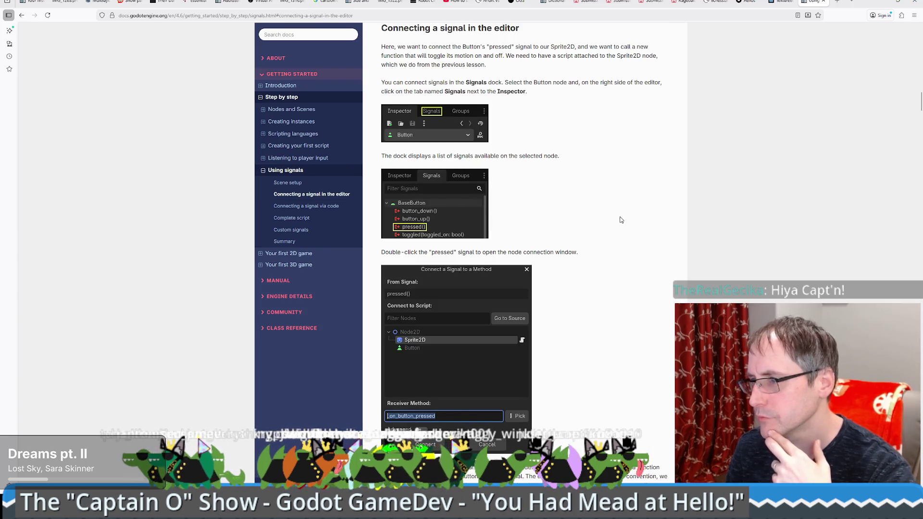
{"action": "scroll", "coordinate": [620, 220], "scroll_direction": "down", "scroll_amount": 9}
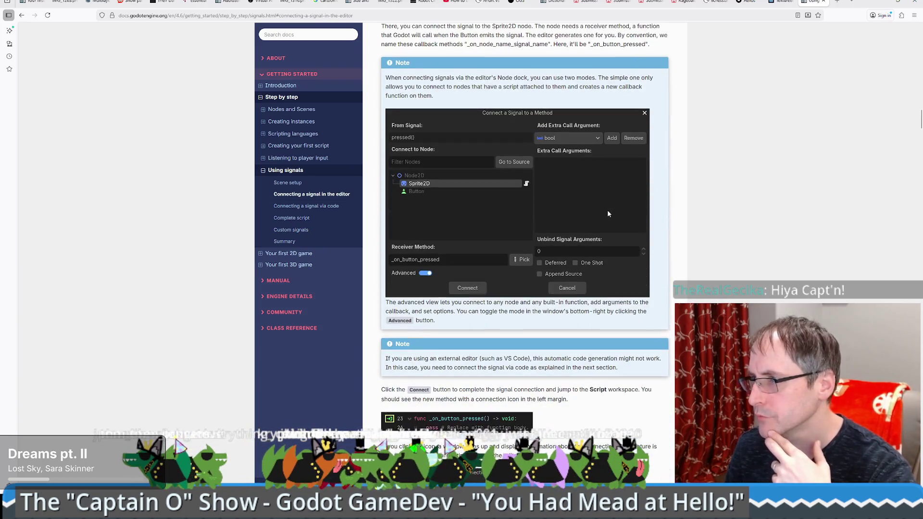
{"action": "left_click_drag", "start_coordinate": [401, 302], "coordinate": [549, 304]}
Read further down the signals docs, then return to the Godot script editor
{"action": "scroll", "coordinate": [556, 306], "scroll_direction": "down", "scroll_amount": 4}
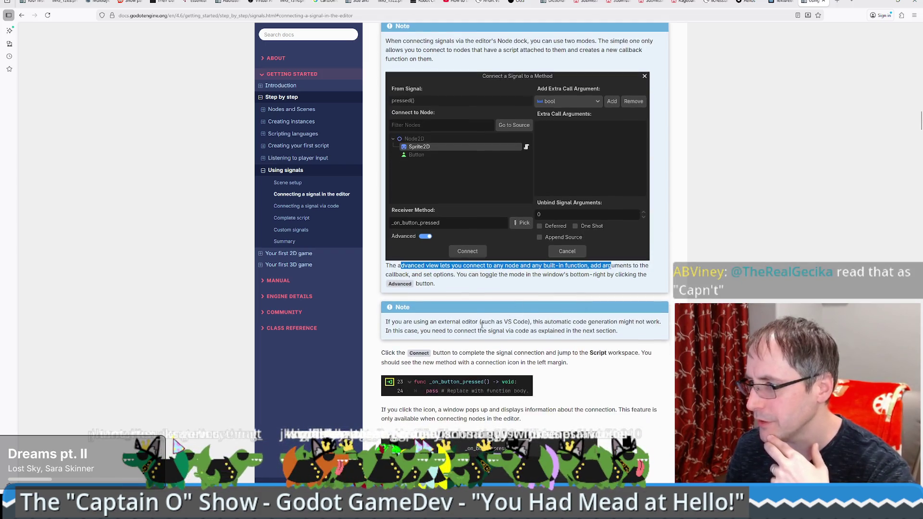
{"action": "scroll", "coordinate": [537, 316], "scroll_direction": "down", "scroll_amount": 5}
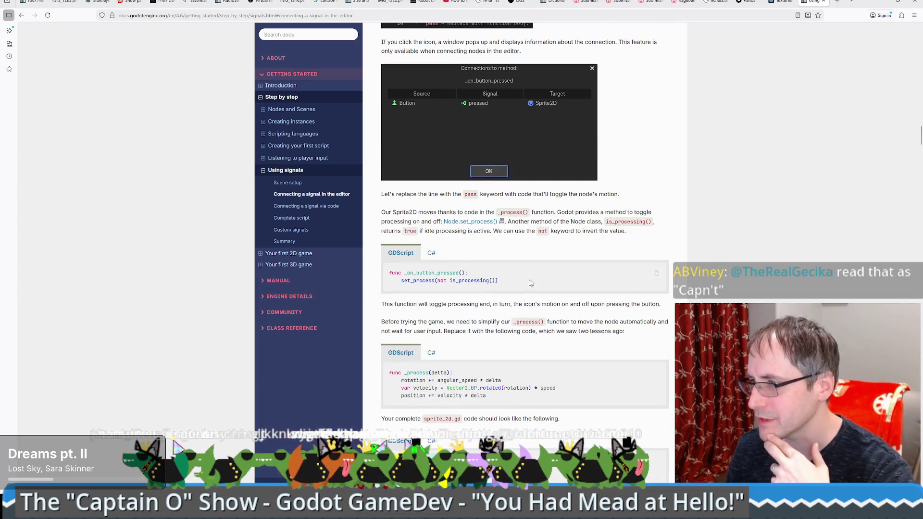
{"action": "scroll", "coordinate": [533, 287], "scroll_direction": "down", "scroll_amount": 5}
{"action": "scroll", "coordinate": [534, 274], "scroll_direction": "down", "scroll_amount": 10}
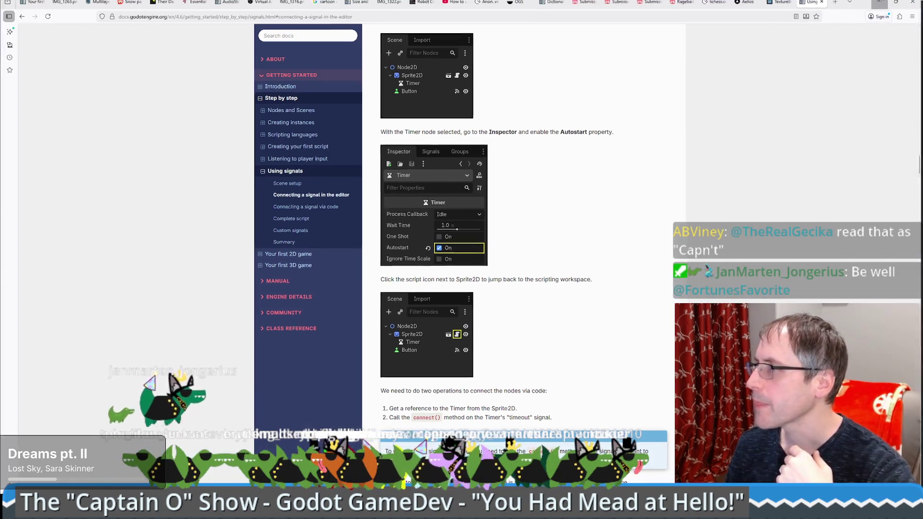
{"action": "key", "text": "alt+Tab"}
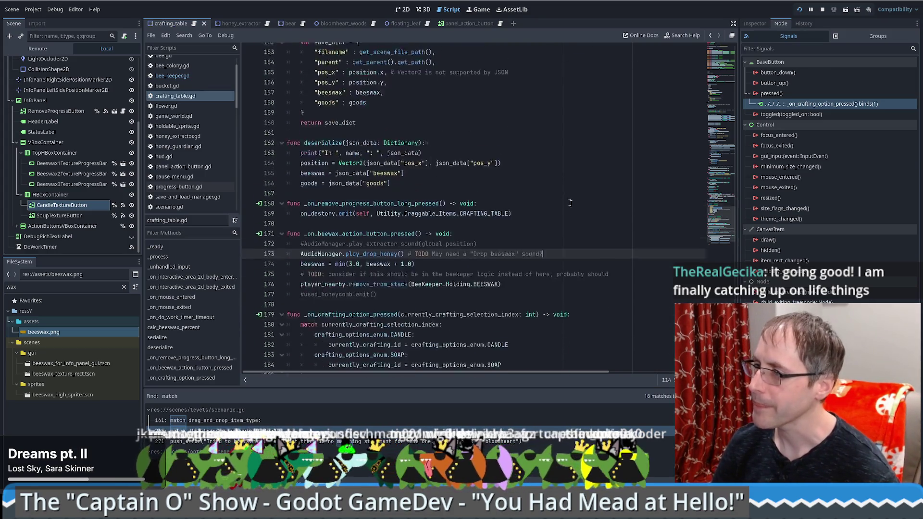
Jump to the top of crafting_table.gd to view the goods, currently_crafting_id and crafting_options_enum declarations
{"action": "key", "text": "Down"}
{"action": "key", "text": "Down"}
{"action": "key", "text": "Down"}
{"action": "key", "text": "Down"}
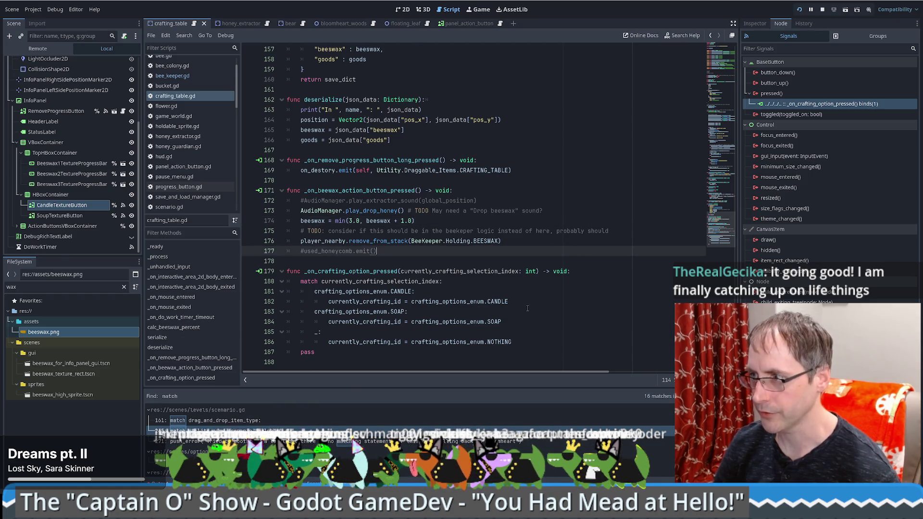
{"action": "left_click", "coordinate": [727, 81]}
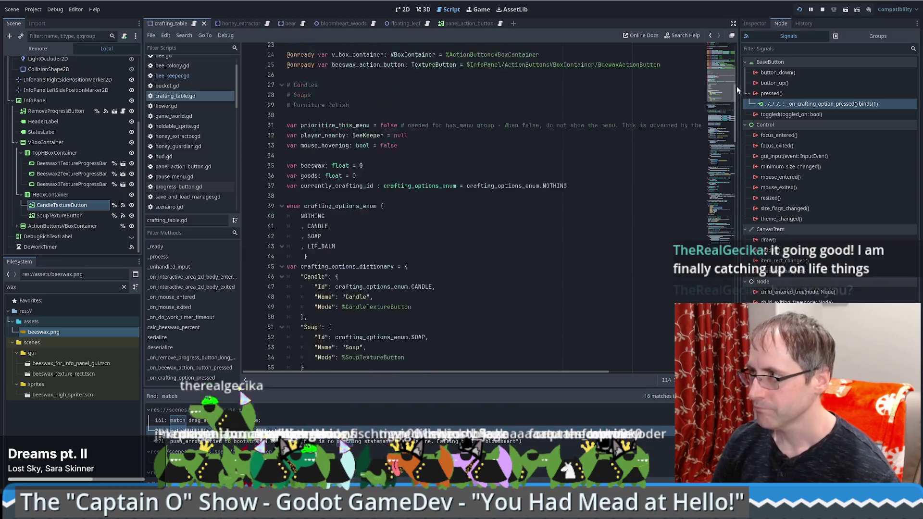
{"action": "left_click", "coordinate": [725, 90]}
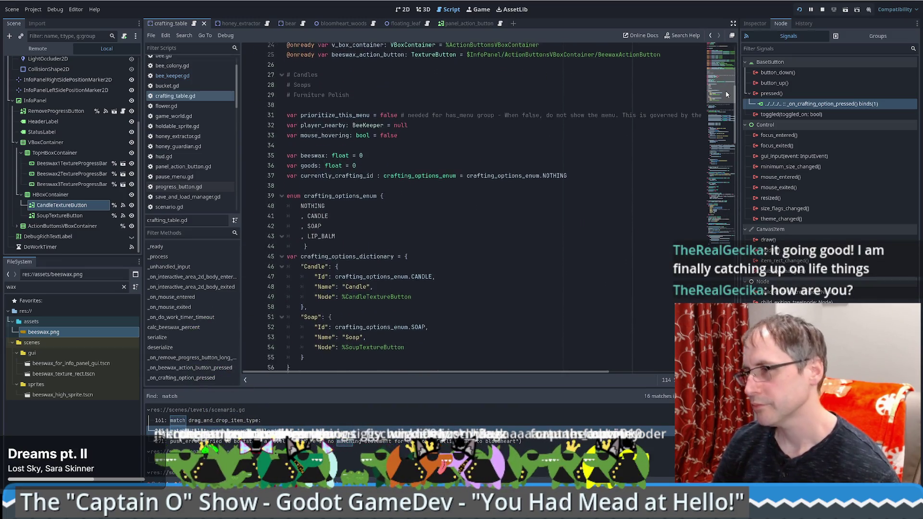
{"action": "left_click", "coordinate": [609, 154]}
{"action": "left_click", "coordinate": [619, 165]}
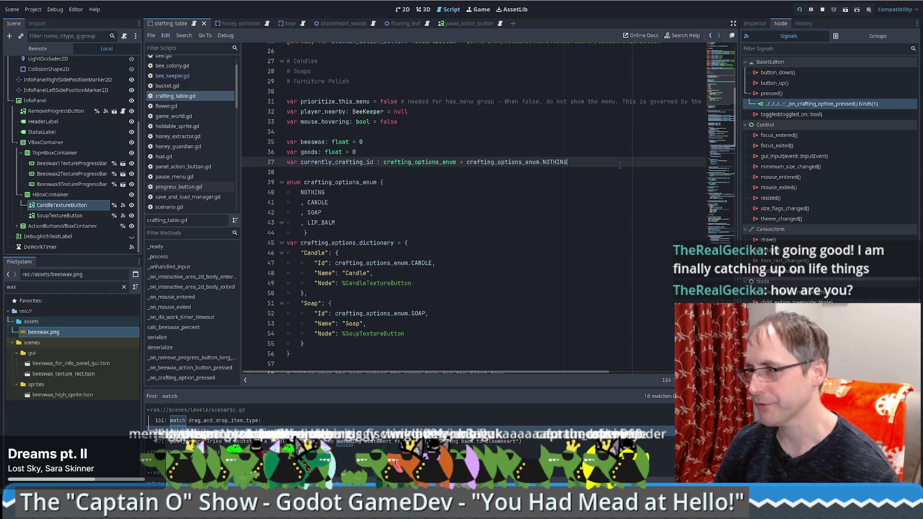
{"action": "left_click", "coordinate": [363, 162]}
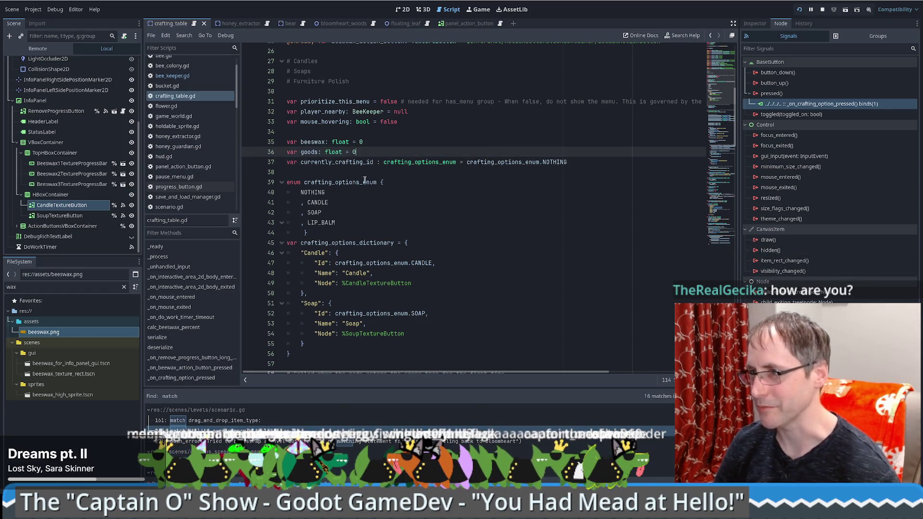
Compare pressed-signal binds: the Candle button passes 1, the Soup button passes 2
{"action": "left_click", "coordinate": [66, 212]}
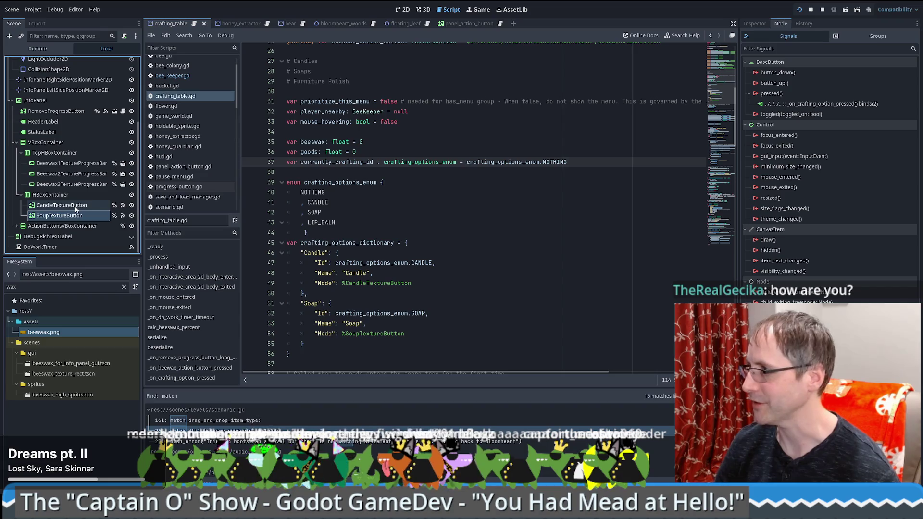
{"action": "left_click", "coordinate": [76, 205]}
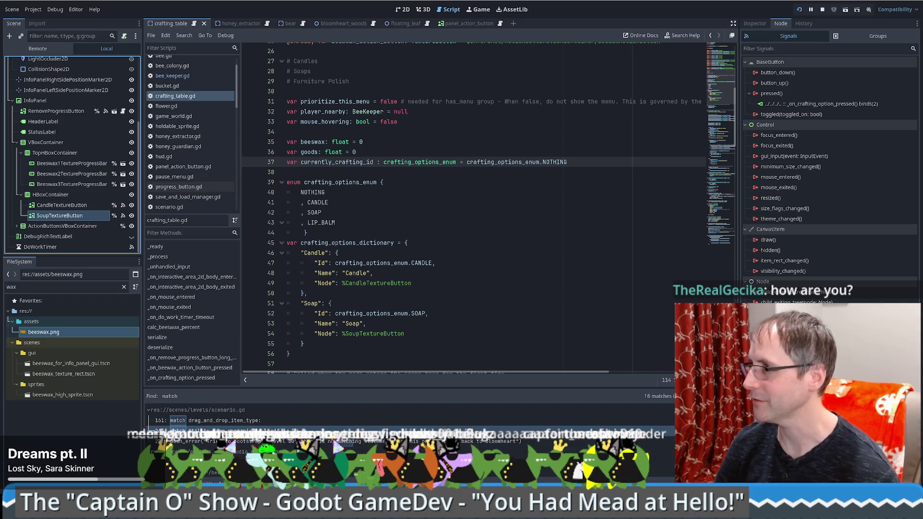
{"action": "left_click", "coordinate": [82, 215]}
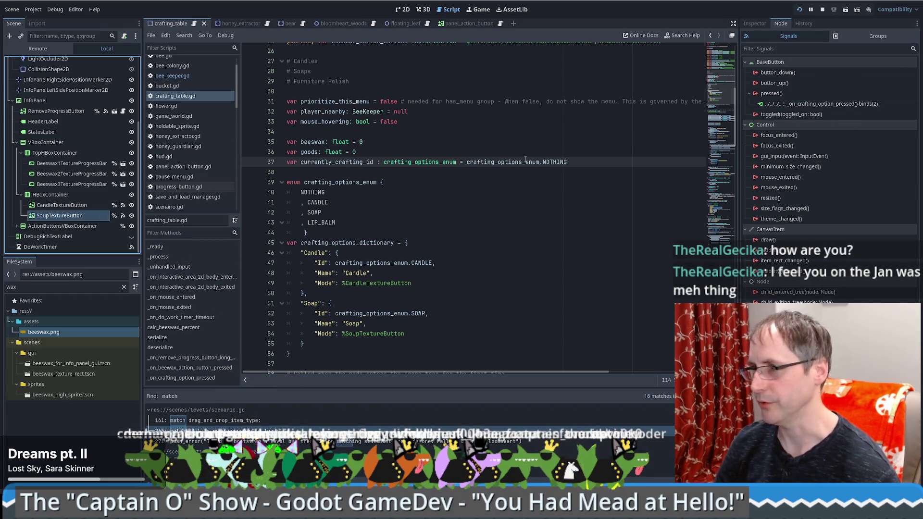
Number the crafting_options_enum entries NOTHING = 0, CANDLE = 1, SOAP = 2, LIP_BALM = 3
{"action": "scroll", "coordinate": [525, 158], "scroll_direction": "up", "scroll_amount": 8}
{"action": "scroll", "coordinate": [417, 225], "scroll_direction": "down", "scroll_amount": 10}
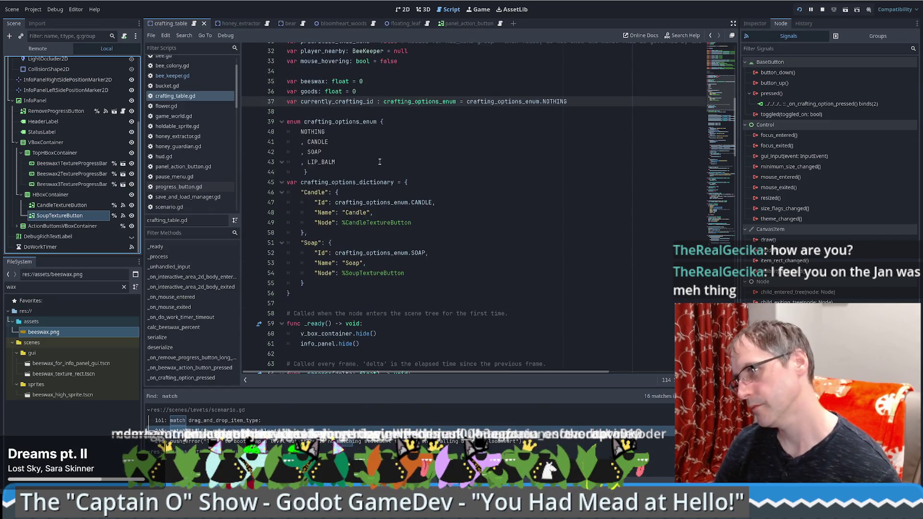
{"action": "left_click", "coordinate": [366, 139]}
{"action": "left_click", "coordinate": [336, 130]}
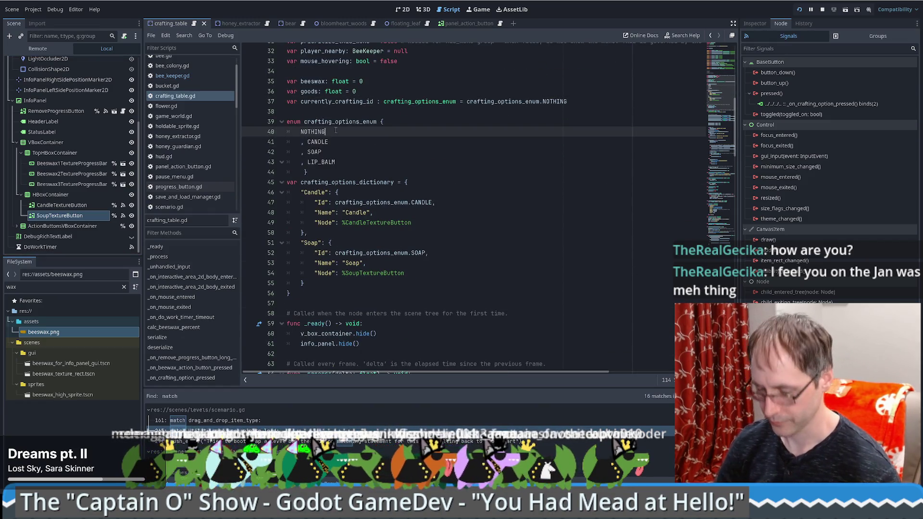
{"action": "type", "text": "=0"}
{"action": "key", "text": "Down"}
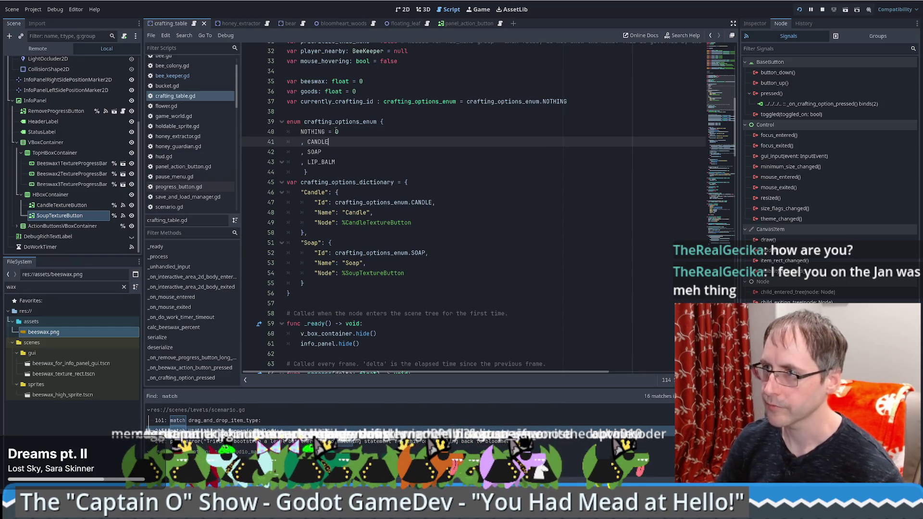
{"action": "type", "text": "1"}
{"action": "key", "text": "Down"}
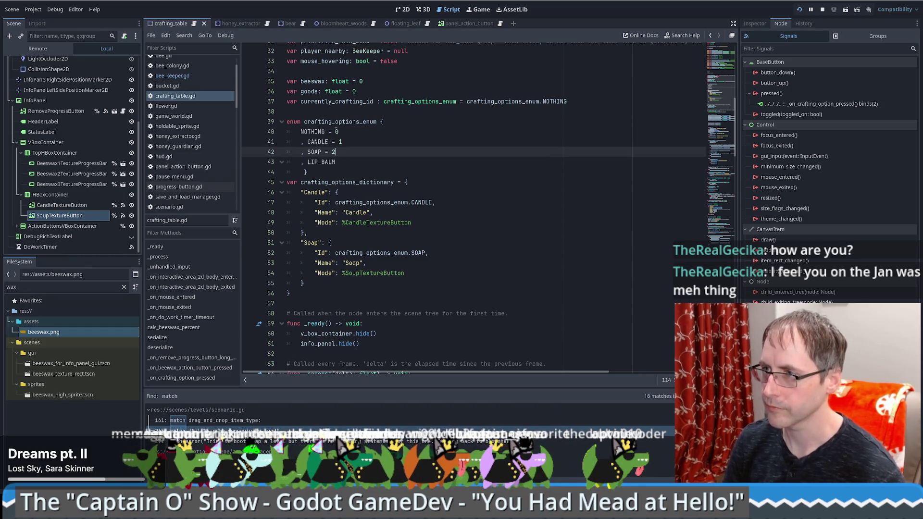
{"action": "key", "text": "Down"}
{"action": "key", "text": "Down"}
{"action": "key", "text": "Up"}
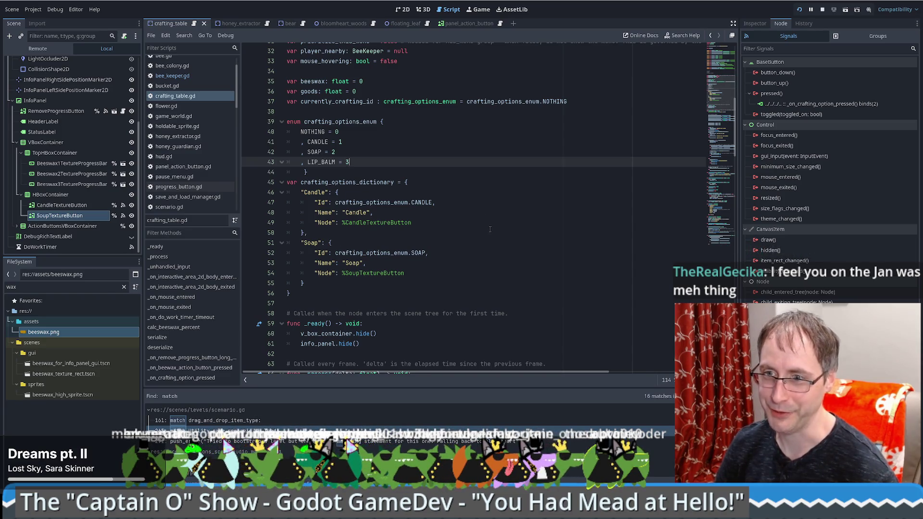
{"action": "scroll", "coordinate": [487, 231], "scroll_direction": "down", "scroll_amount": 8}
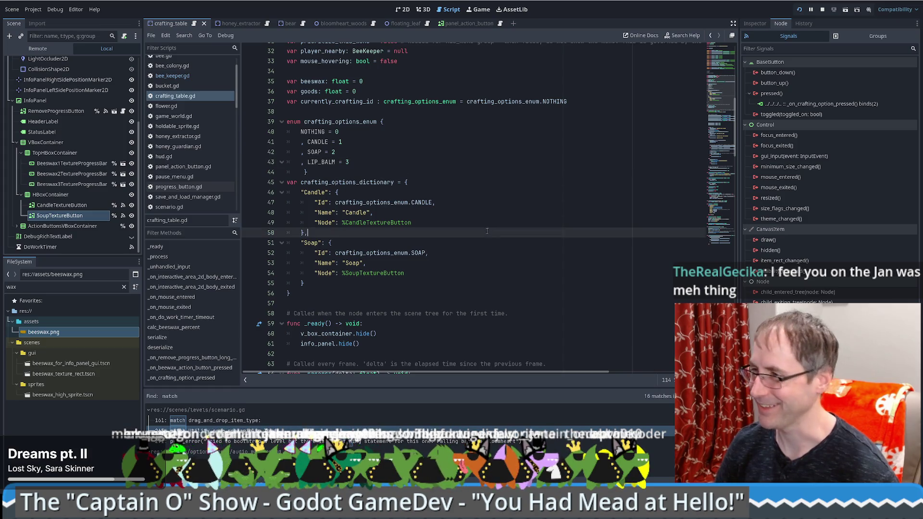
{"action": "scroll", "coordinate": [484, 254], "scroll_direction": "up", "scroll_amount": 6}
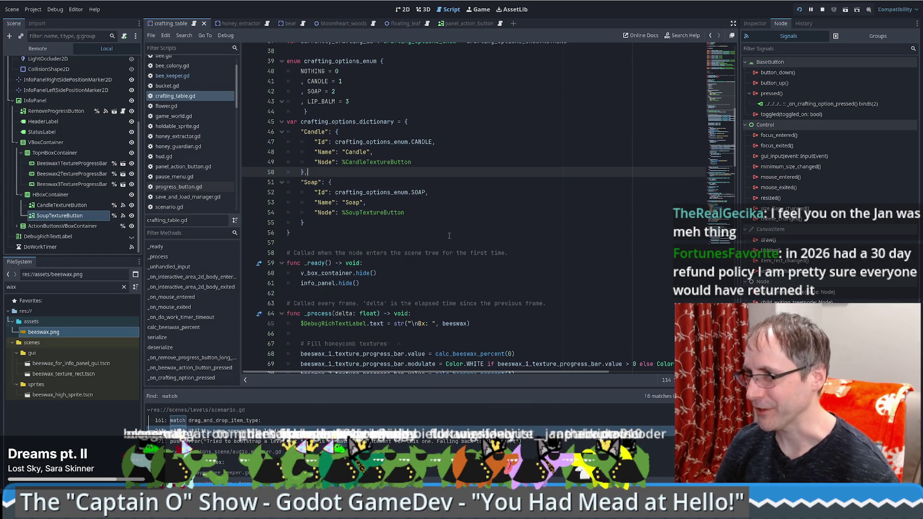
Navigate to _on_crafting_option_pressed and look over the code around its commented emit line
{"action": "left_click", "coordinate": [449, 236]}
{"action": "scroll", "coordinate": [449, 235], "scroll_direction": "down", "scroll_amount": 1}
{"action": "left_click", "coordinate": [720, 143]}
{"action": "left_click", "coordinate": [535, 292]}
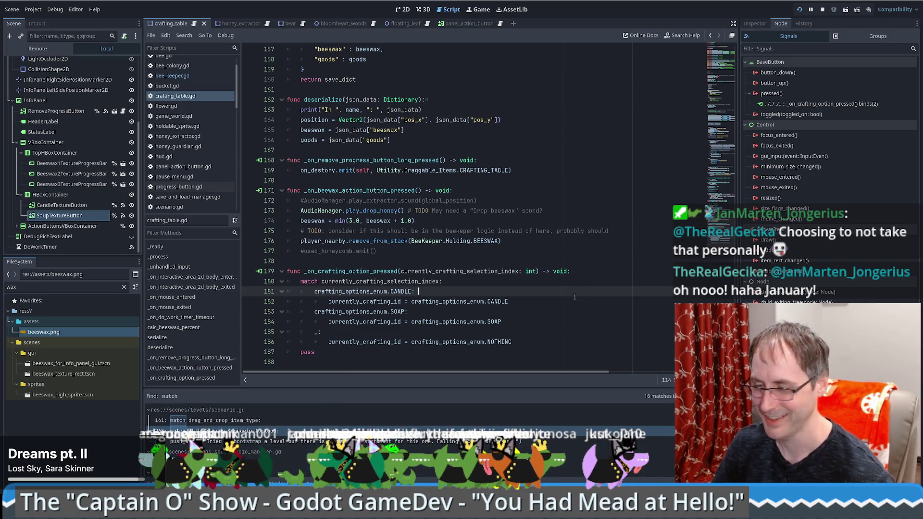
{"action": "scroll", "coordinate": [529, 276], "scroll_direction": "up", "scroll_amount": 1}
{"action": "scroll", "coordinate": [504, 264], "scroll_direction": "down", "scroll_amount": 1}
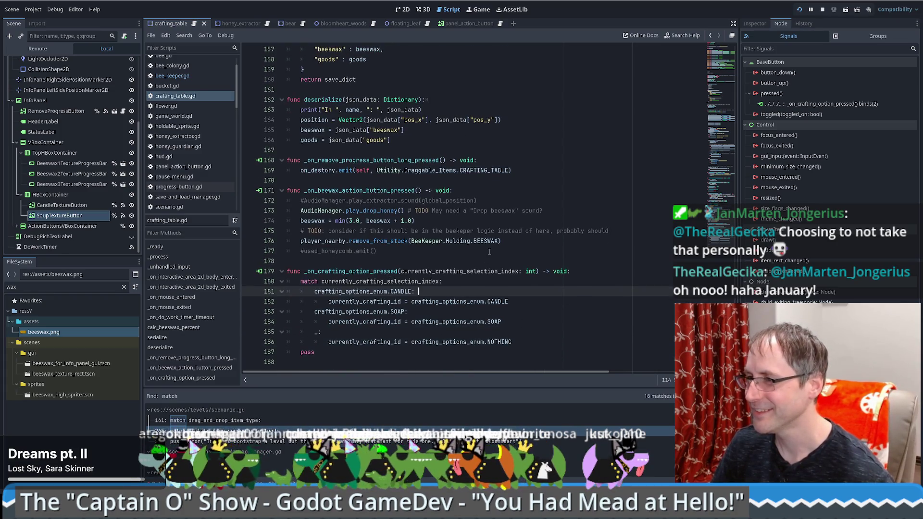
{"action": "left_click", "coordinate": [489, 252]}
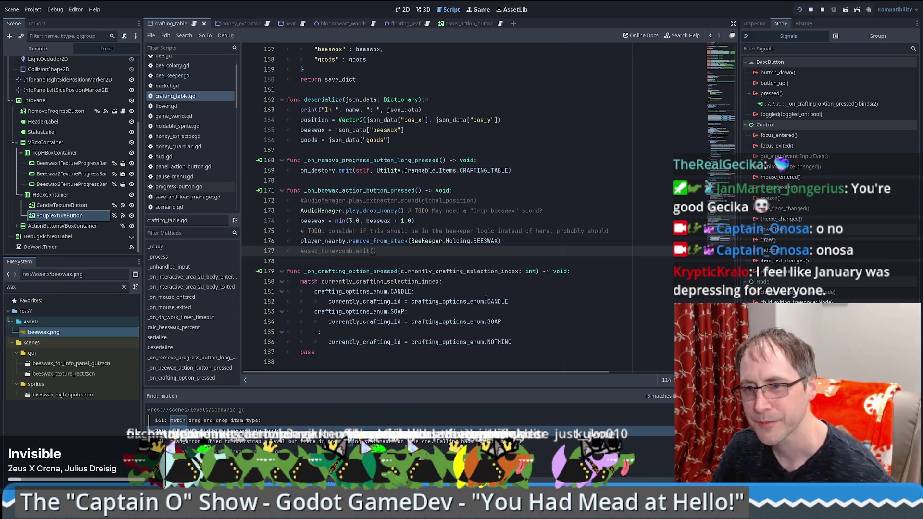
{"action": "left_click", "coordinate": [454, 261]}
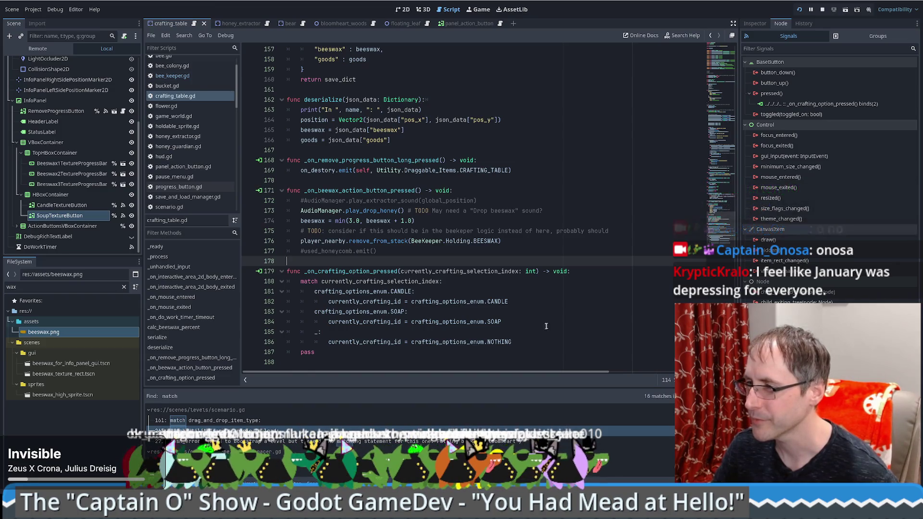
Delete the trailing pass below the match block and start a new line for the for loop
{"action": "left_click", "coordinate": [562, 300]}
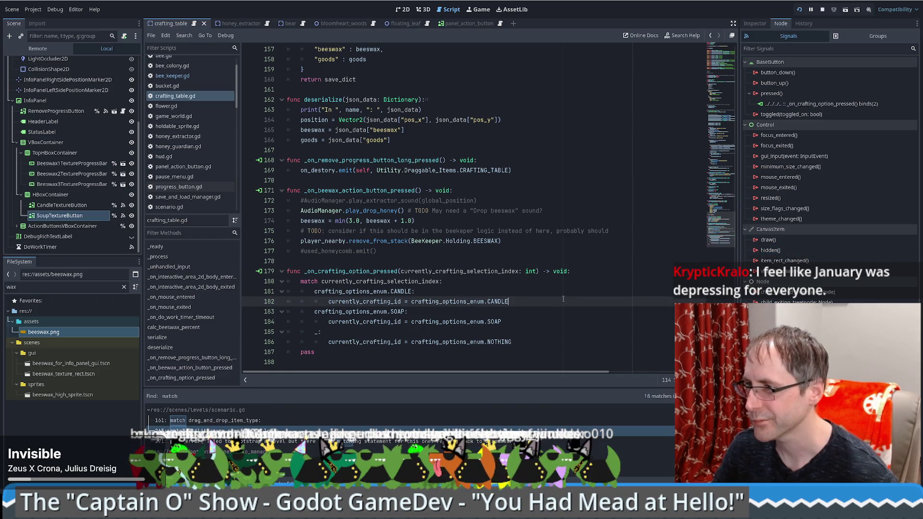
{"action": "left_click", "coordinate": [389, 349]}
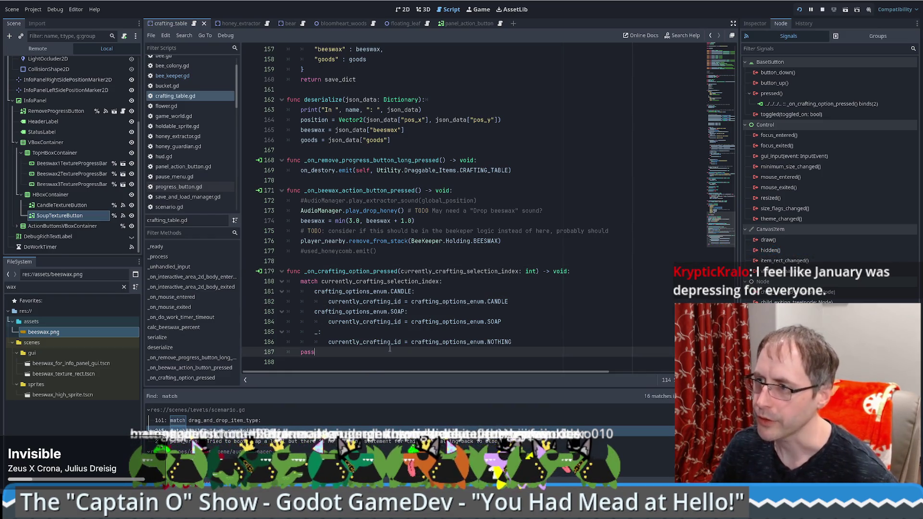
{"action": "double_click", "coordinate": [302, 355]}
{"action": "key", "text": "BackSpace"}
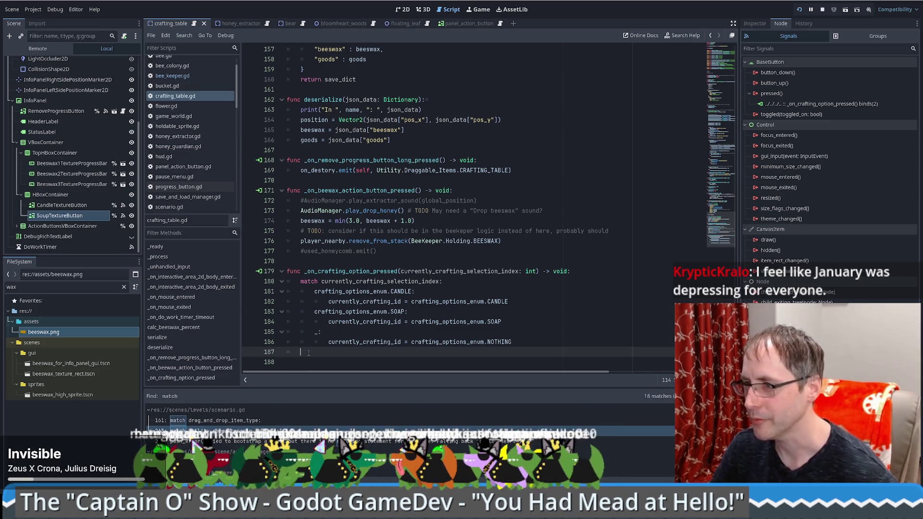
{"action": "key", "text": "Return"}
{"action": "type", "text": "for"}
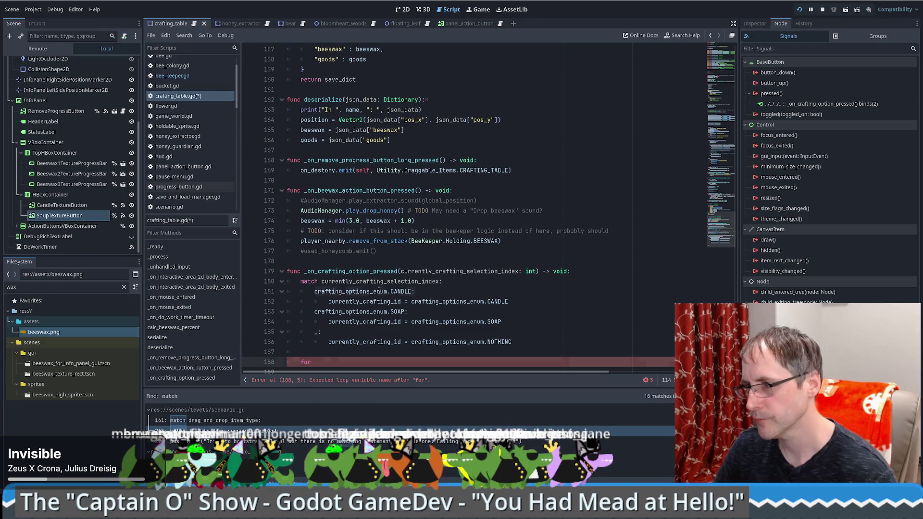
Finish the for line with crafting_options_dictionary from autocomplete, followed by a colon
{"action": "type", "text": " c"}
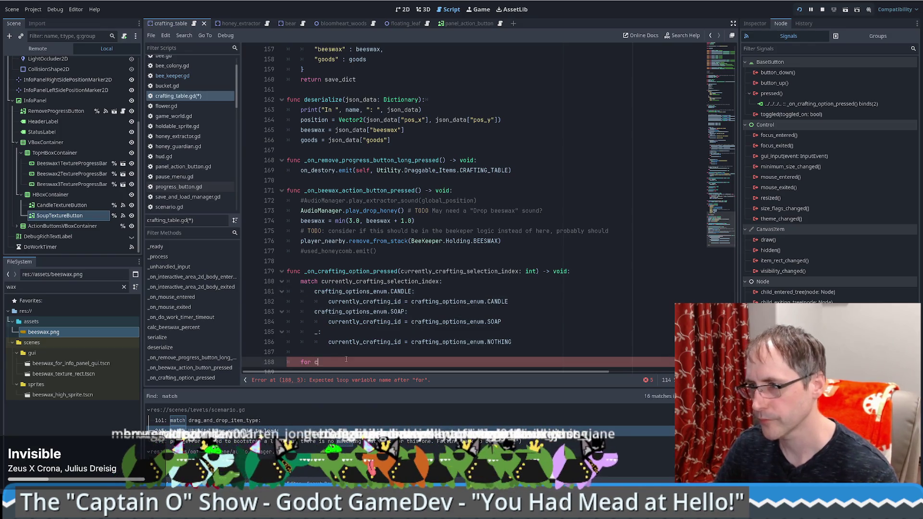
{"action": "type", "text": "r"}
{"action": "key", "text": "Return"}
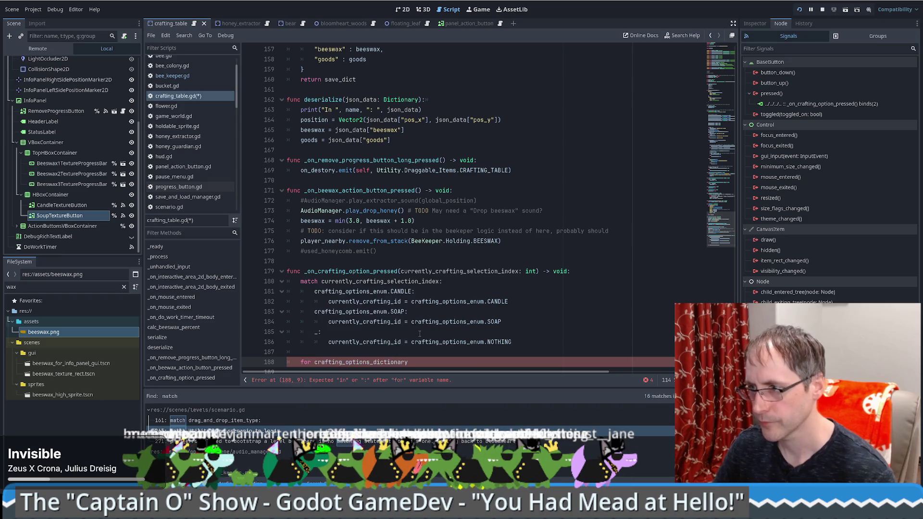
{"action": "type", "text": ":"}
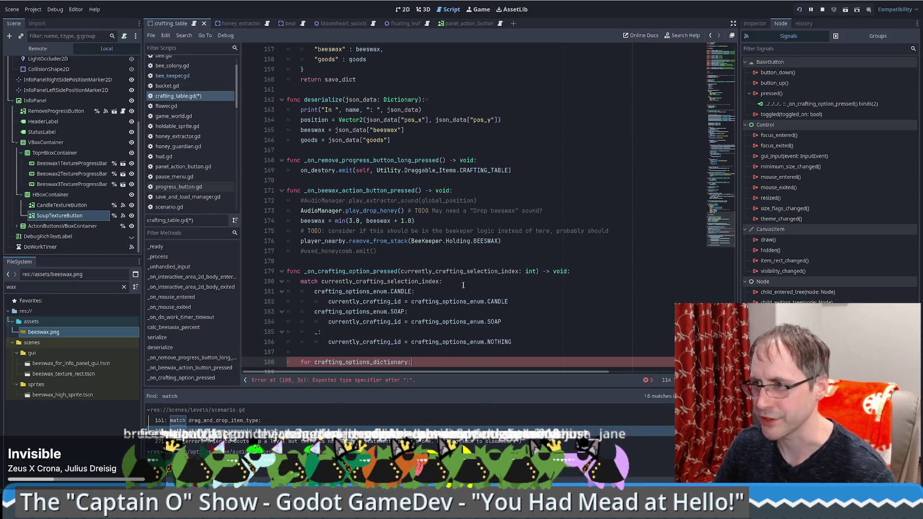
Open the built-in Dictionary class reference from the script
{"action": "left_click", "coordinate": [524, 284]}
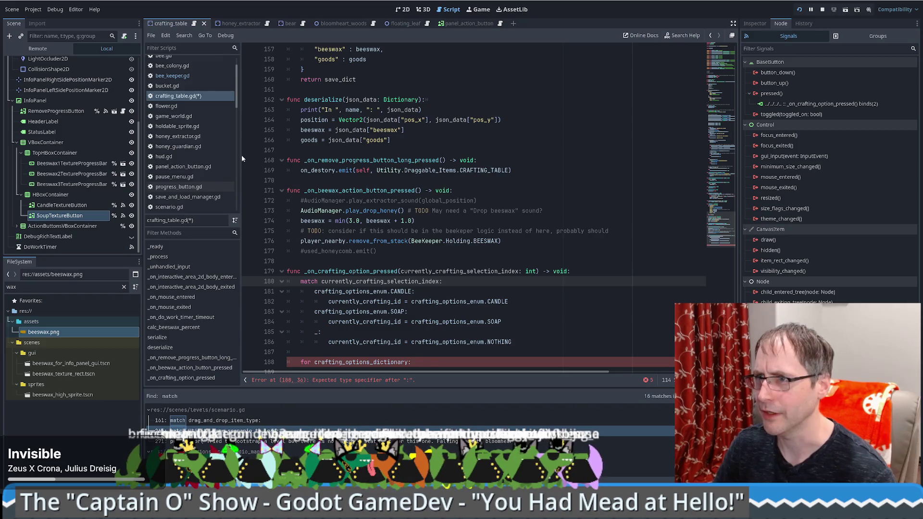
{"action": "scroll", "coordinate": [402, 194], "scroll_direction": "up", "scroll_amount": 3}
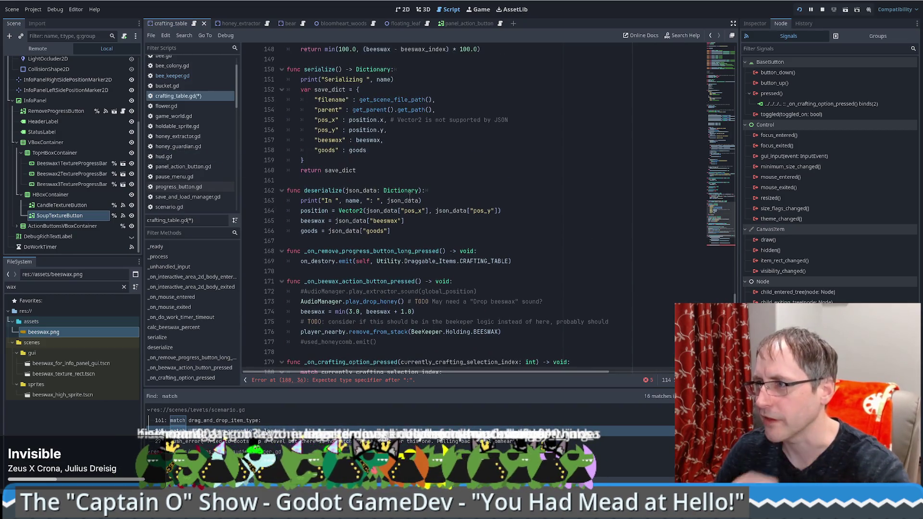
{"action": "left_click", "coordinate": [403, 194], "text": "ctrl"}
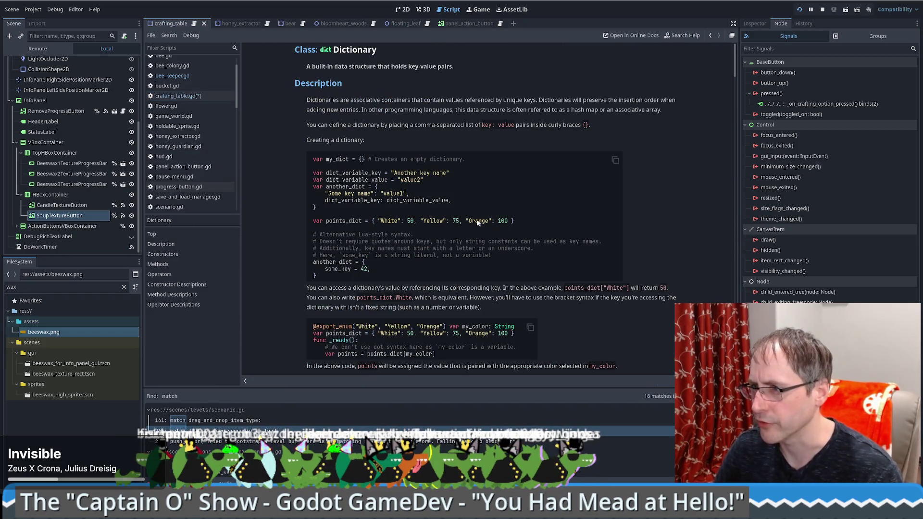
Read the Dictionary docs' for-loop example, then go back to crafting_table.gd
{"action": "scroll", "coordinate": [410, 246], "scroll_direction": "down", "scroll_amount": 5}
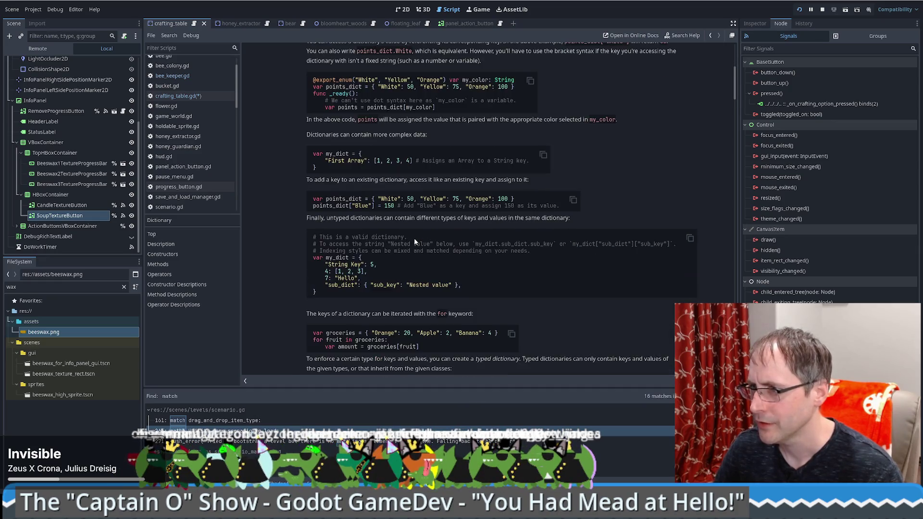
{"action": "scroll", "coordinate": [414, 238], "scroll_direction": "down", "scroll_amount": 3}
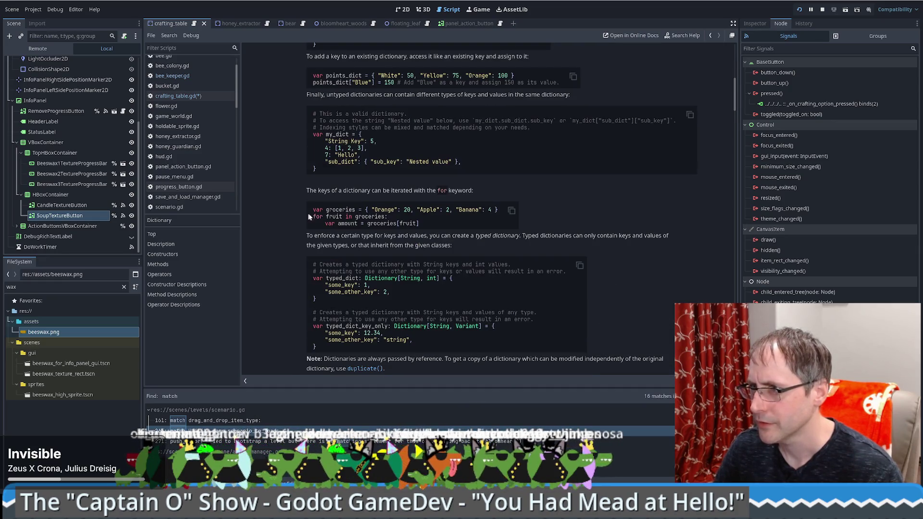
{"action": "left_click_drag", "start_coordinate": [308, 215], "coordinate": [401, 223]}
{"action": "left_click", "coordinate": [393, 220]}
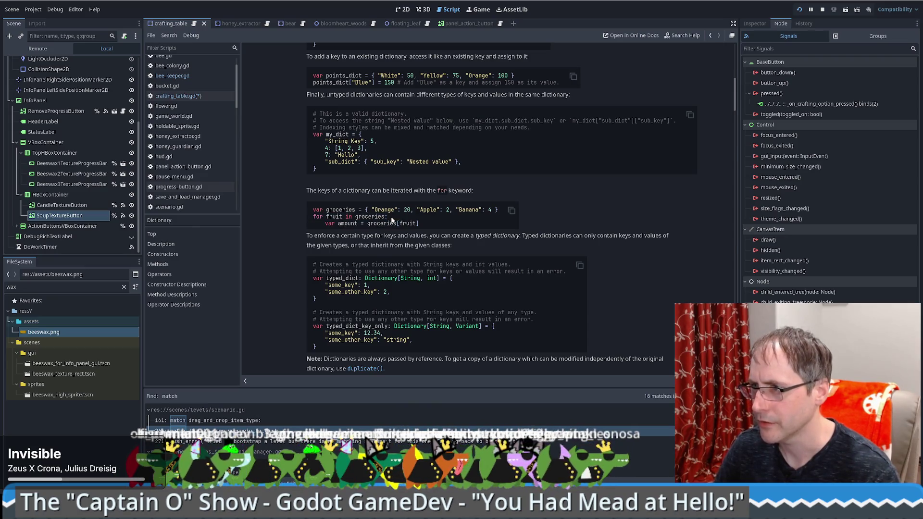
{"action": "key", "text": "alt+Left"}
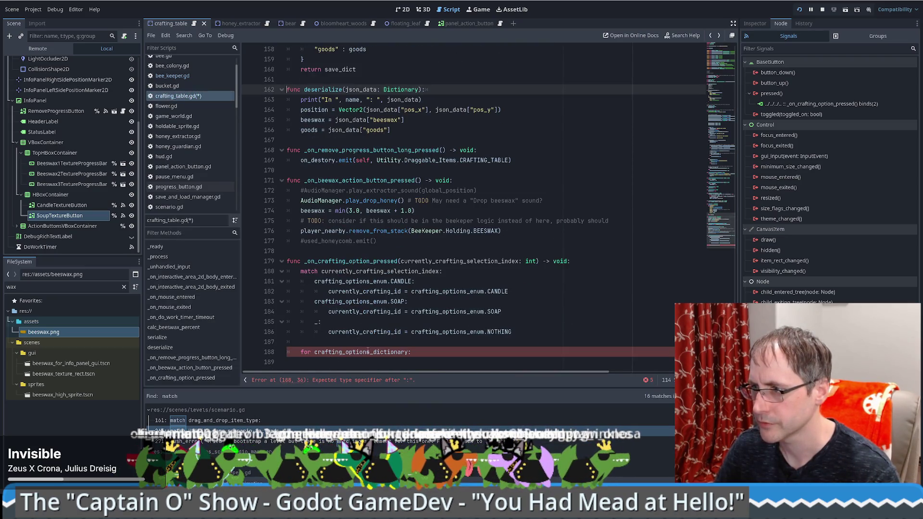
Rewrite line 188 as 'for crafting_option_value in crafting_options_dictionary:'
{"action": "left_click", "coordinate": [367, 352]}
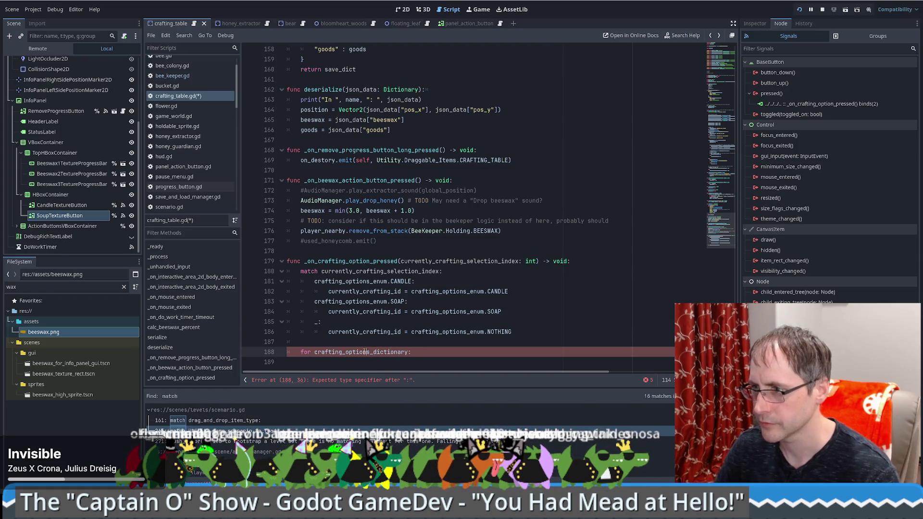
{"action": "type", "text": "in"}
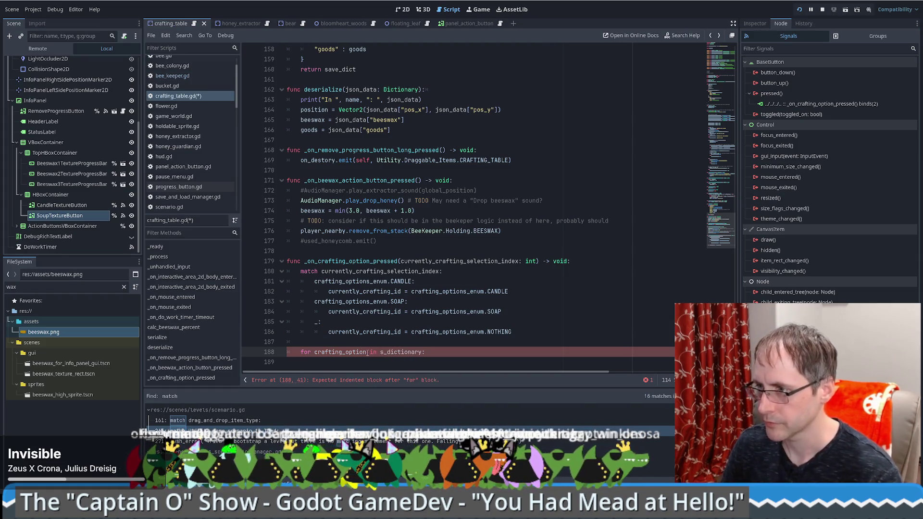
{"action": "key", "text": "ctrl+shift+Right"}
{"action": "type", "text": "cr"}
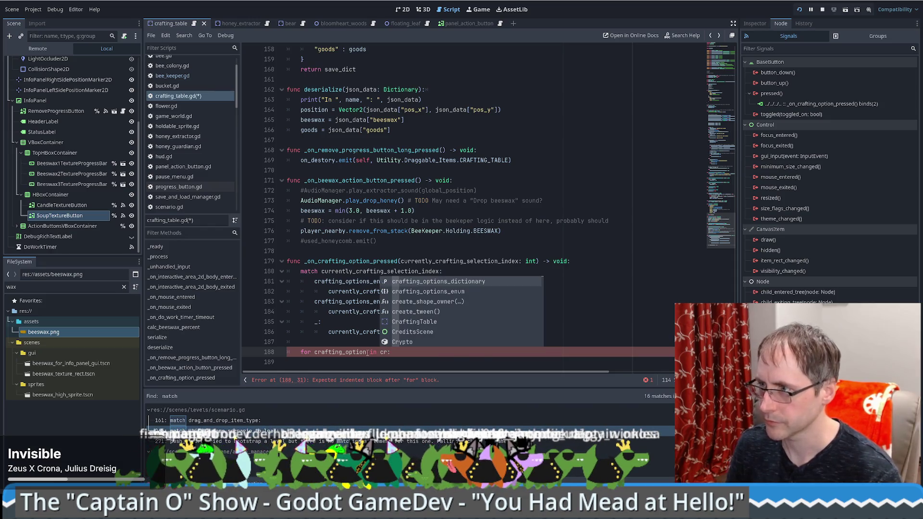
{"action": "key", "text": "Return"}
{"action": "left_click", "coordinate": [368, 352]}
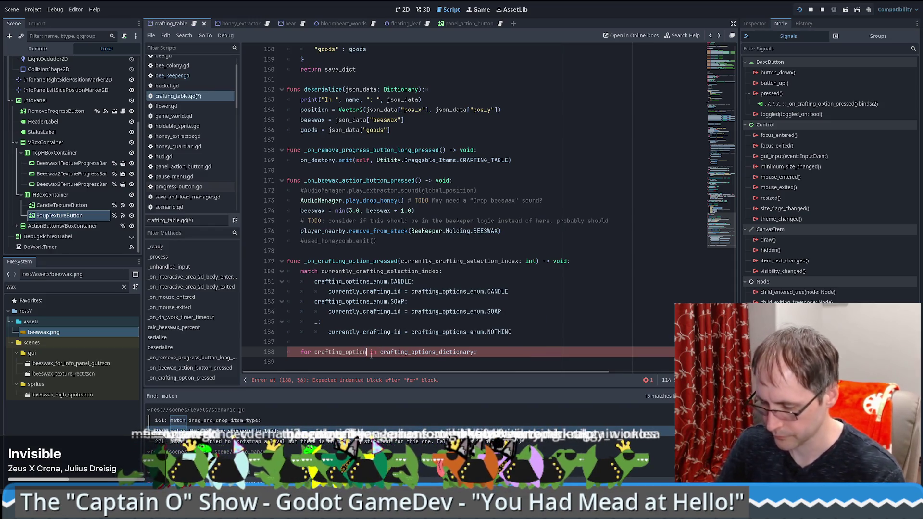
{"action": "type", "text": "_val"}
{"action": "type", "text": "ue"}
Begin an if statement inside the loop that checks a field of crafting_option_value
{"action": "scroll", "coordinate": [371, 356], "scroll_direction": "up", "scroll_amount": 1}
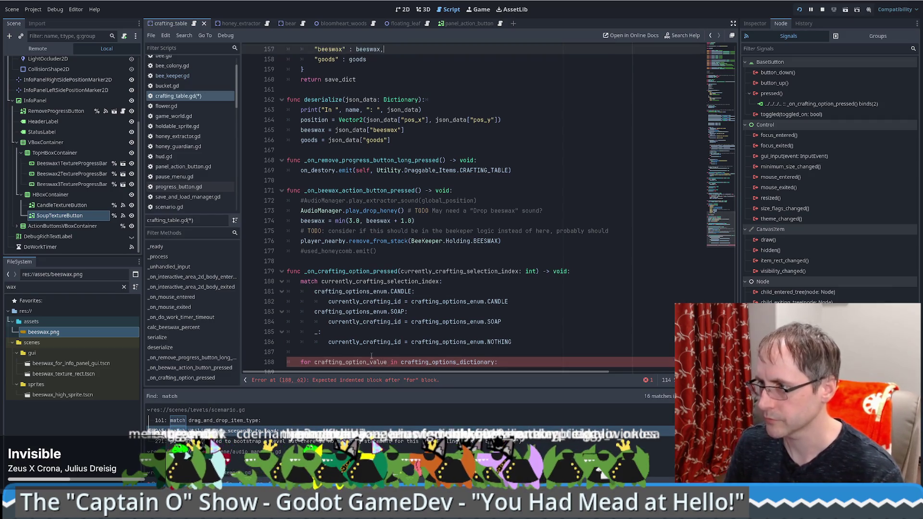
{"action": "scroll", "coordinate": [371, 355], "scroll_direction": "down", "scroll_amount": 1}
{"action": "left_click", "coordinate": [515, 349]}
{"action": "key", "text": "Return"}
{"action": "type", "text": "if "}
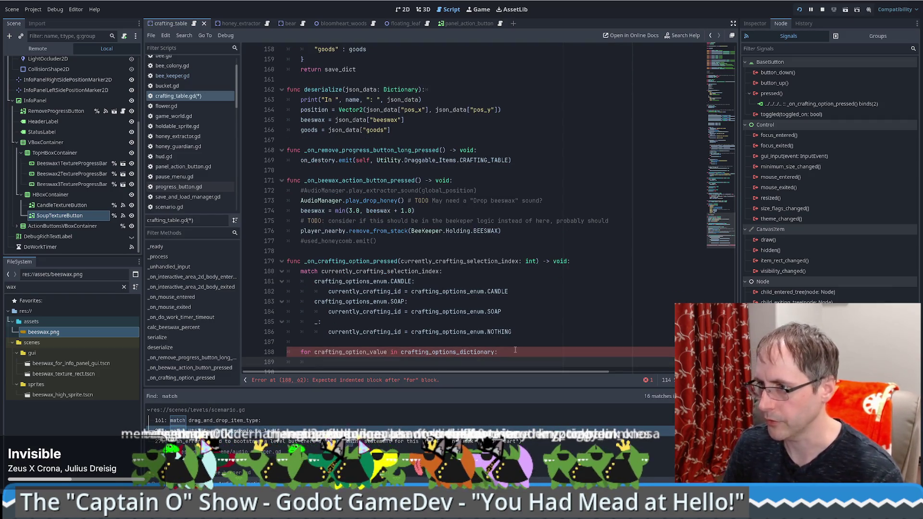
{"action": "type", "text": "crafting_option_value"}
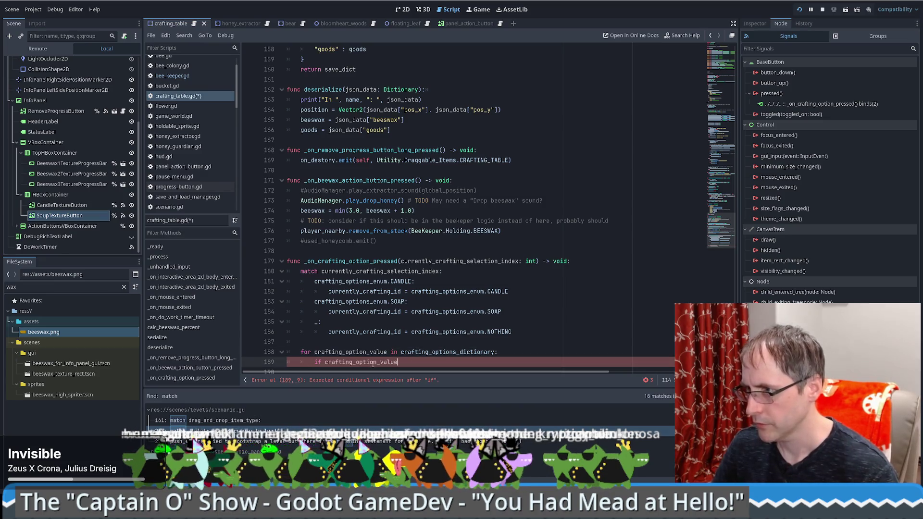
{"action": "type", "text": "p."}
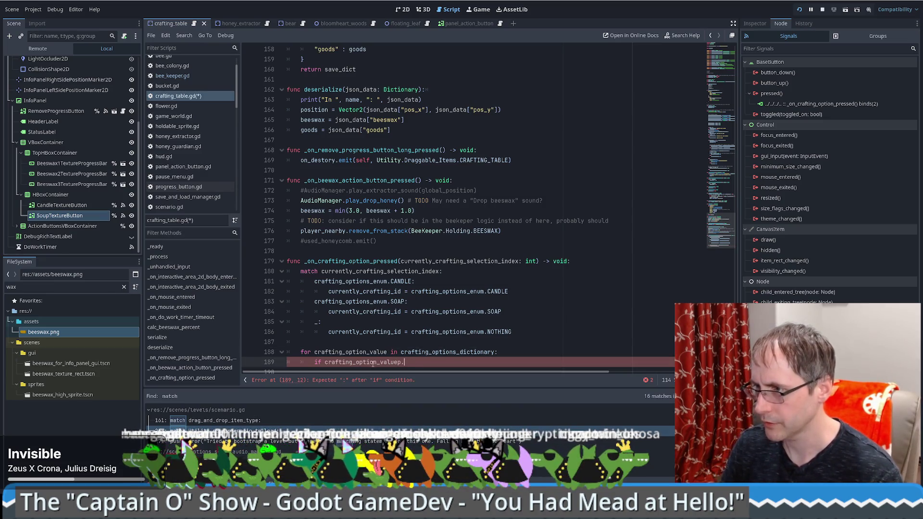
{"action": "type", "text": "id"}
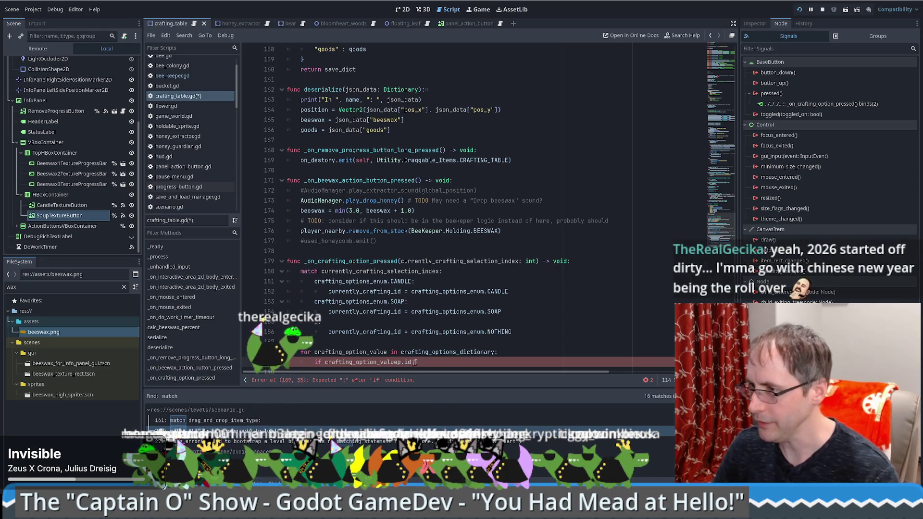
{"action": "key", "text": "BackSpace"}
{"action": "key", "text": "BackSpace"}
{"action": "key", "text": "BackSpace"}
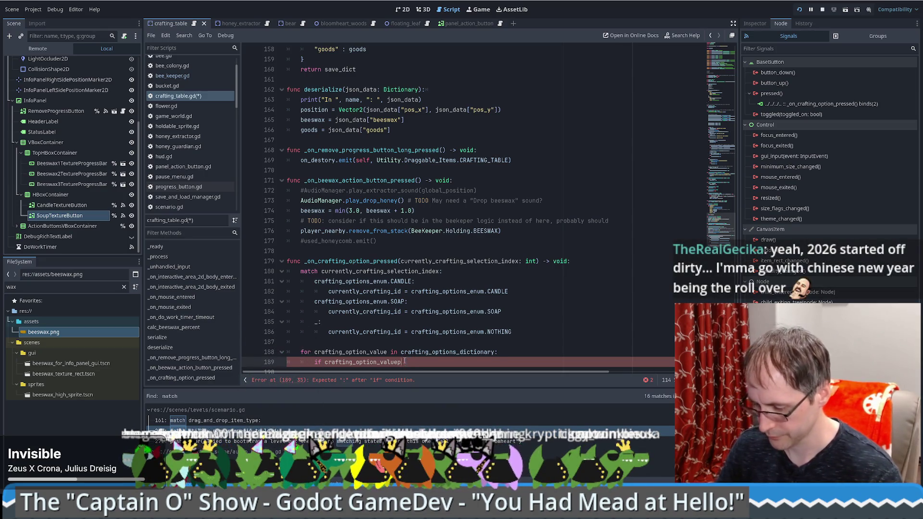
{"action": "type", "text": "[\"name"}
Compare it with currently_crafting_selection_index, copied from the function parameter, and close the if with a colon
{"action": "scroll", "coordinate": [499, 253], "scroll_direction": "up", "scroll_amount": 13}
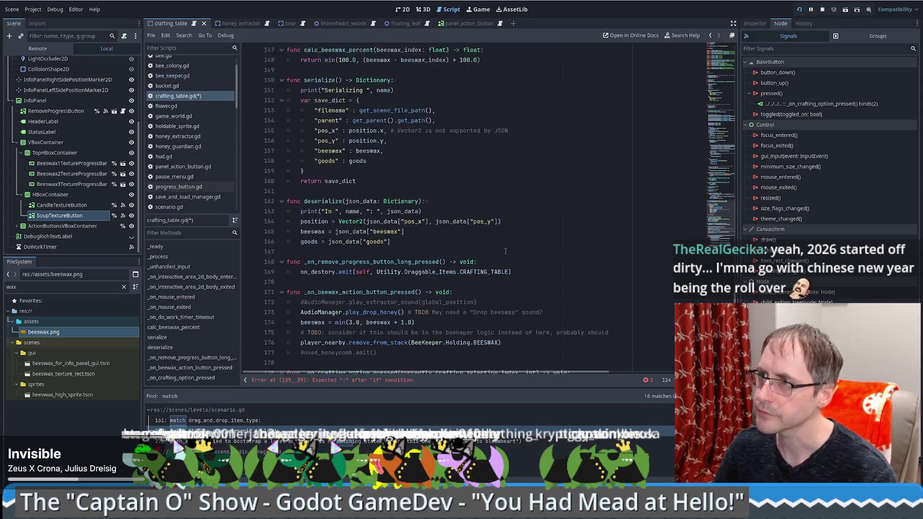
{"action": "scroll", "coordinate": [498, 253], "scroll_direction": "up", "scroll_amount": 20}
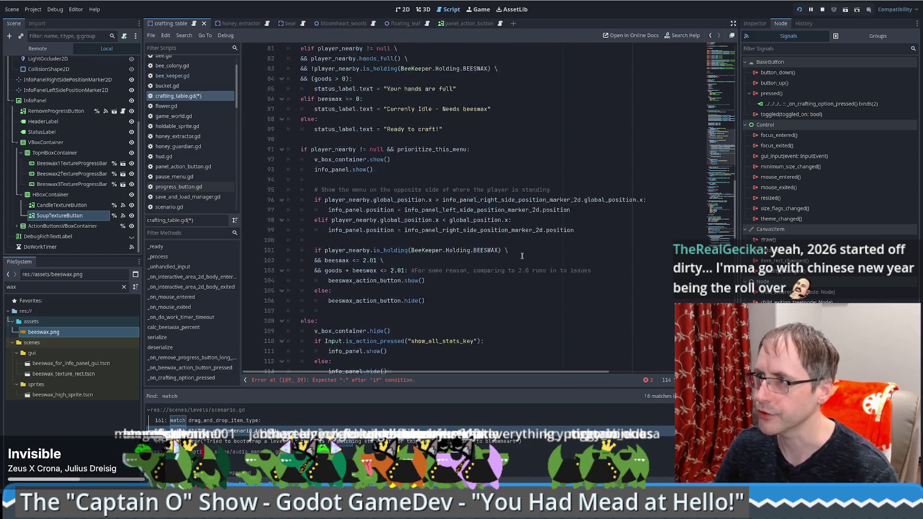
{"action": "scroll", "coordinate": [529, 245], "scroll_direction": "down", "scroll_amount": 20}
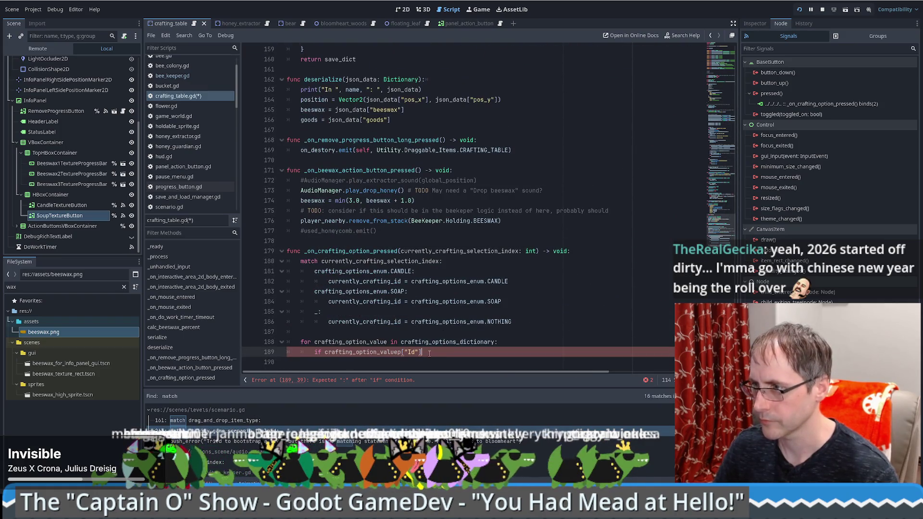
{"action": "type", "text": "=="}
{"action": "left_click", "coordinate": [408, 261]}
{"action": "double_click", "coordinate": [424, 251]}
{"action": "key", "text": "ctrl+c"}
{"action": "left_click", "coordinate": [481, 352]}
{"action": "key", "text": "ctrl+v"}
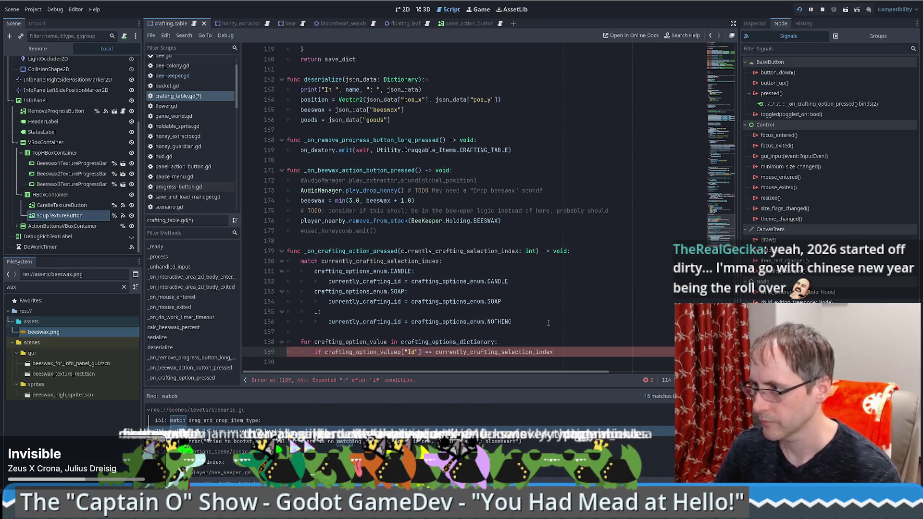
{"action": "type", "text": ":"}
{"action": "key", "text": "Return"}
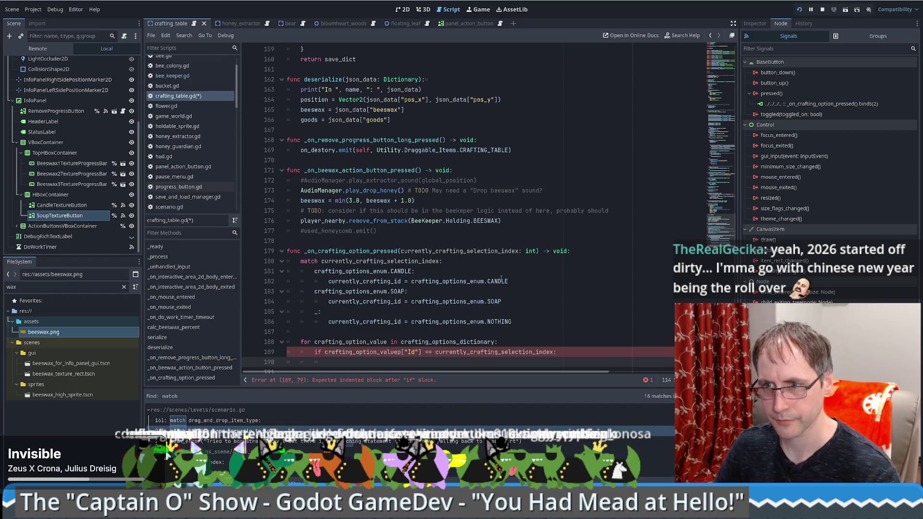
Comment out the unfinished loop on lines 188–190 with Ctrl+K
{"action": "scroll", "coordinate": [500, 279], "scroll_direction": "down", "scroll_amount": 1}
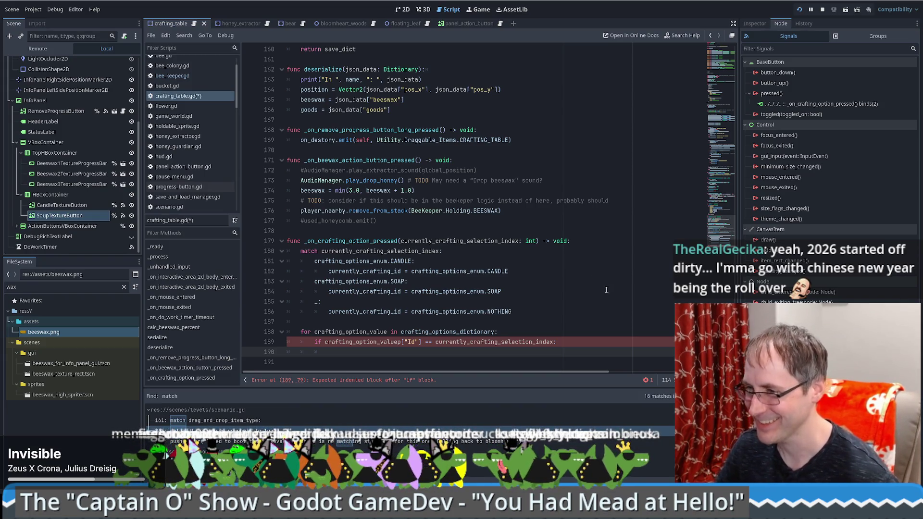
{"action": "scroll", "coordinate": [620, 279], "scroll_direction": "up", "scroll_amount": 10}
{"action": "scroll", "coordinate": [630, 269], "scroll_direction": "down", "scroll_amount": 10}
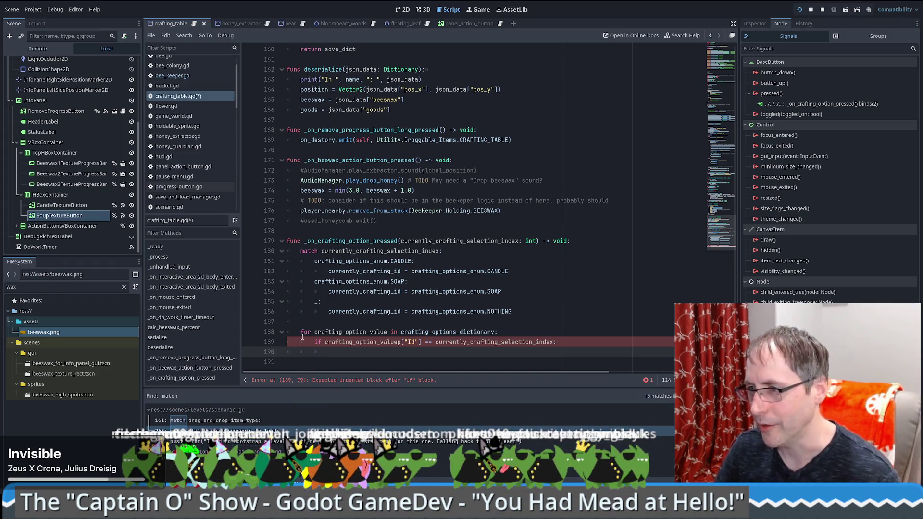
{"action": "left_click_drag", "start_coordinate": [302, 338], "coordinate": [432, 354]}
{"action": "key", "text": "ctrl+k"}
Run the game and drag a beehive near the top of the map, dropping cash to $655
{"action": "left_click", "coordinate": [441, 349]}
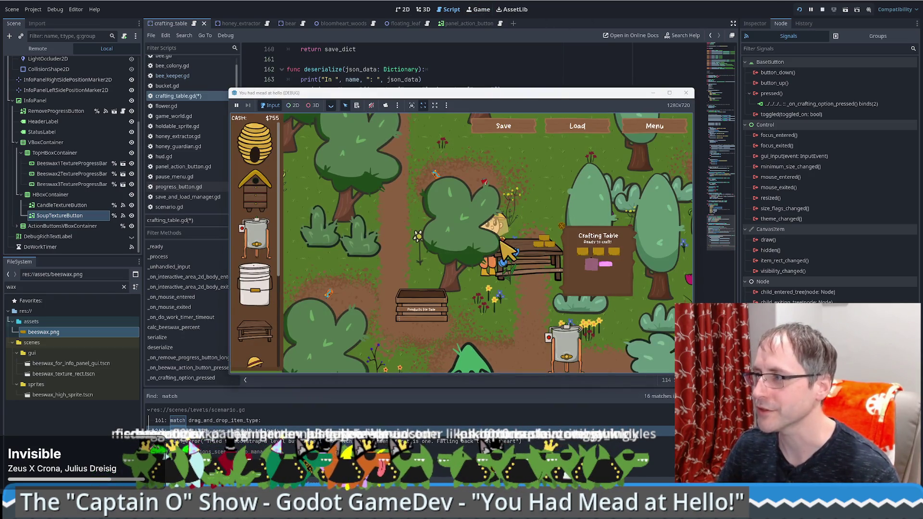
{"action": "left_click_drag", "start_coordinate": [264, 209], "coordinate": [526, 204]}
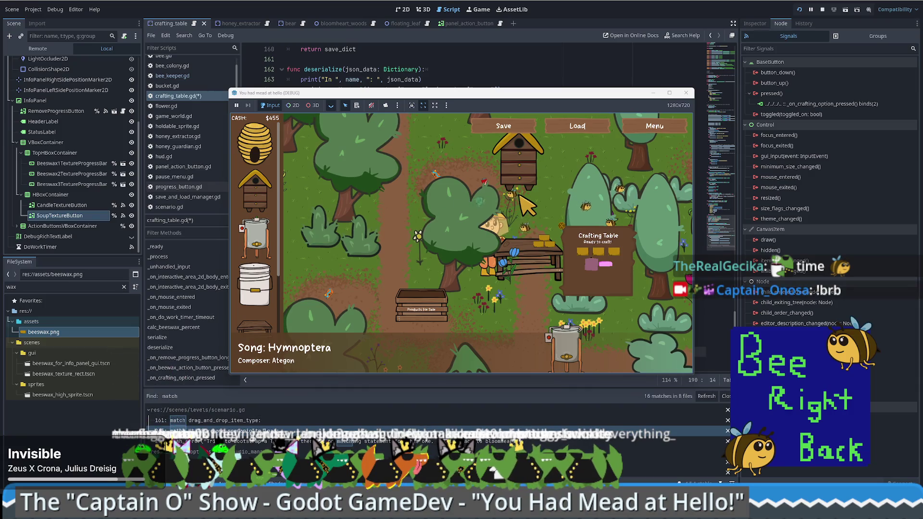
Maximize the game's debug window
{"action": "left_click", "coordinate": [669, 93]}
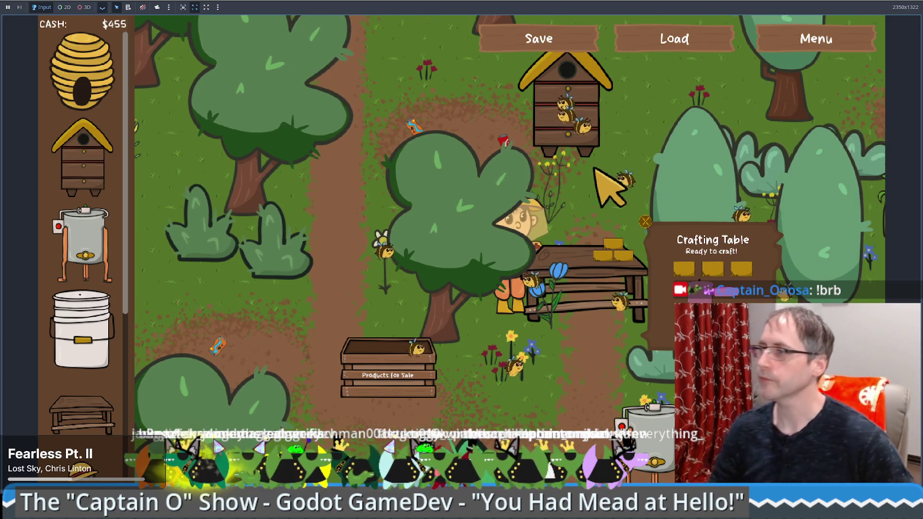
Move the beekeeper down-left and show the $300 Human Made Bee Hive info card
{"action": "left_click", "coordinate": [504, 341]}
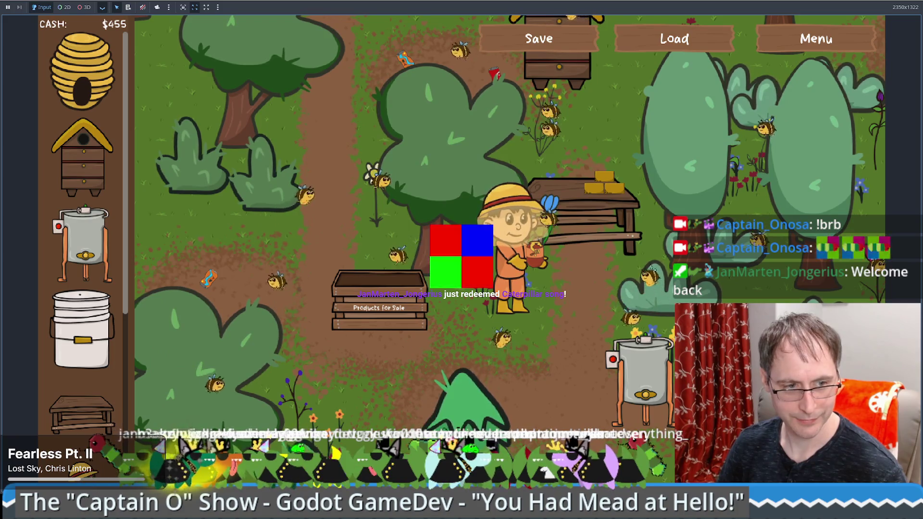
{"action": "mouse_move", "coordinate": [83, 157]}
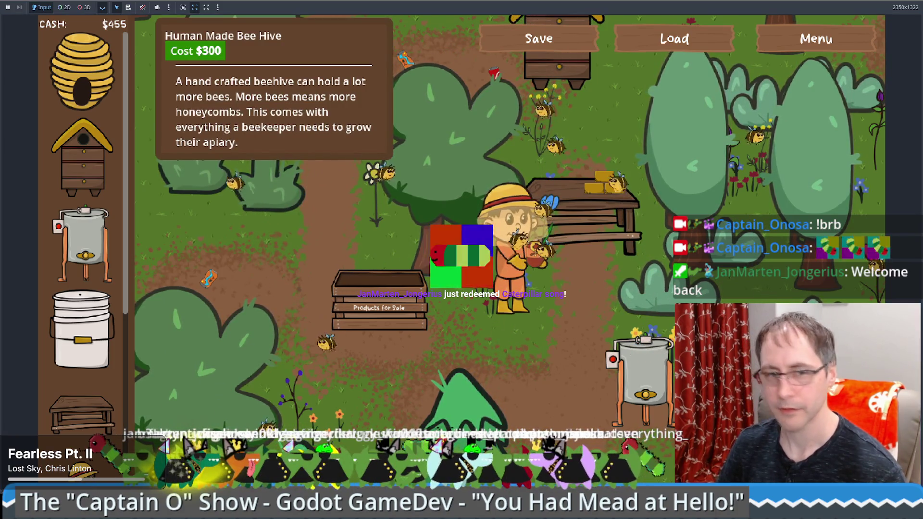